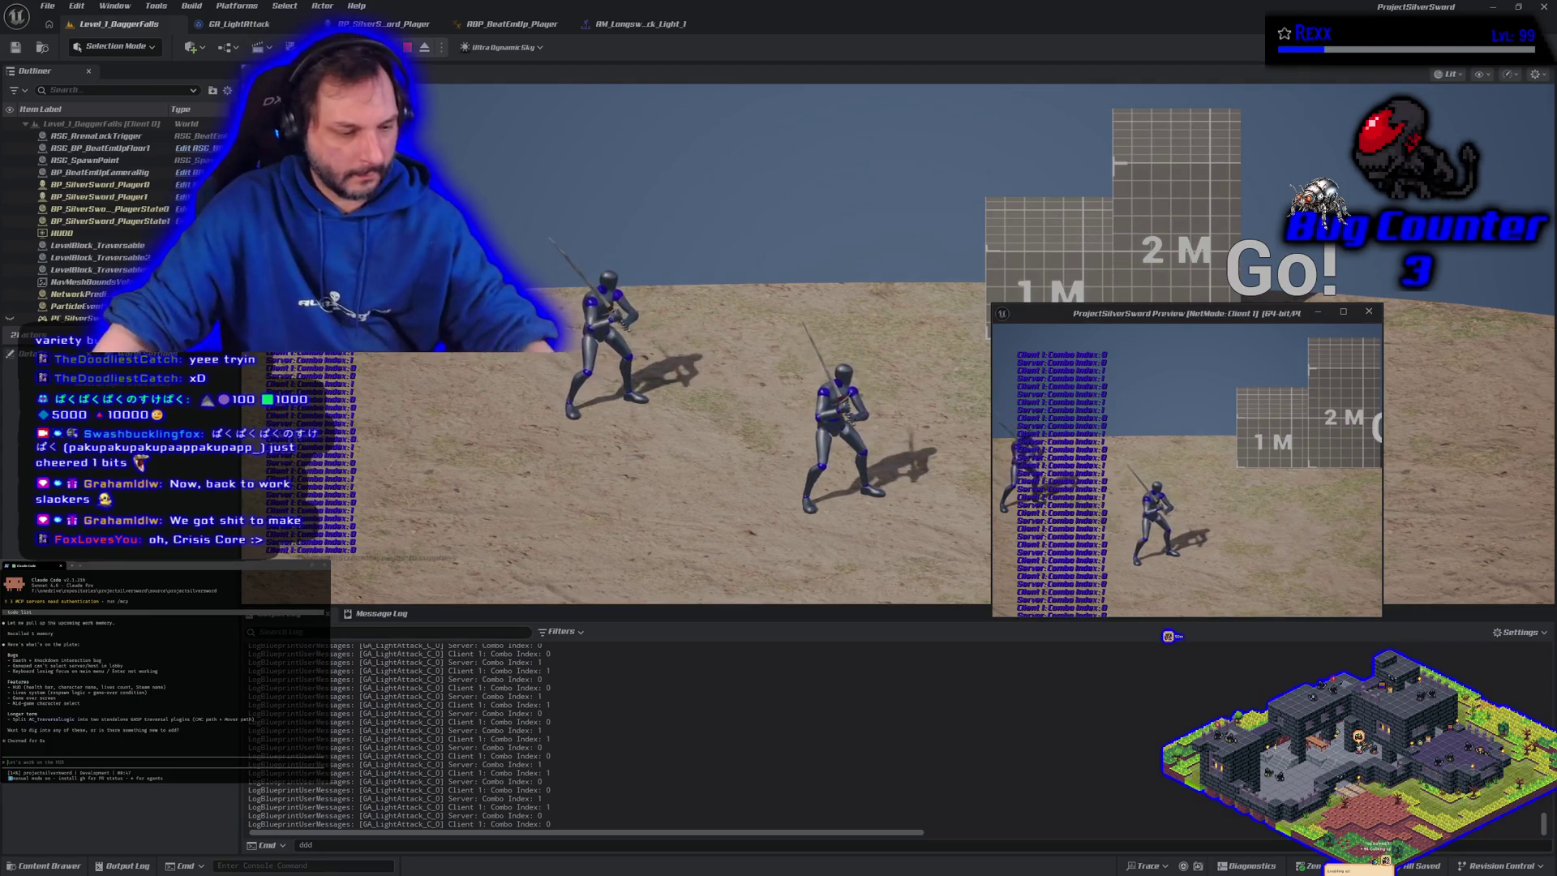
# Change the console's simulated packet lag from Net PktLag=300 to Net PktLag=100
pyautogui.click(390, 858)
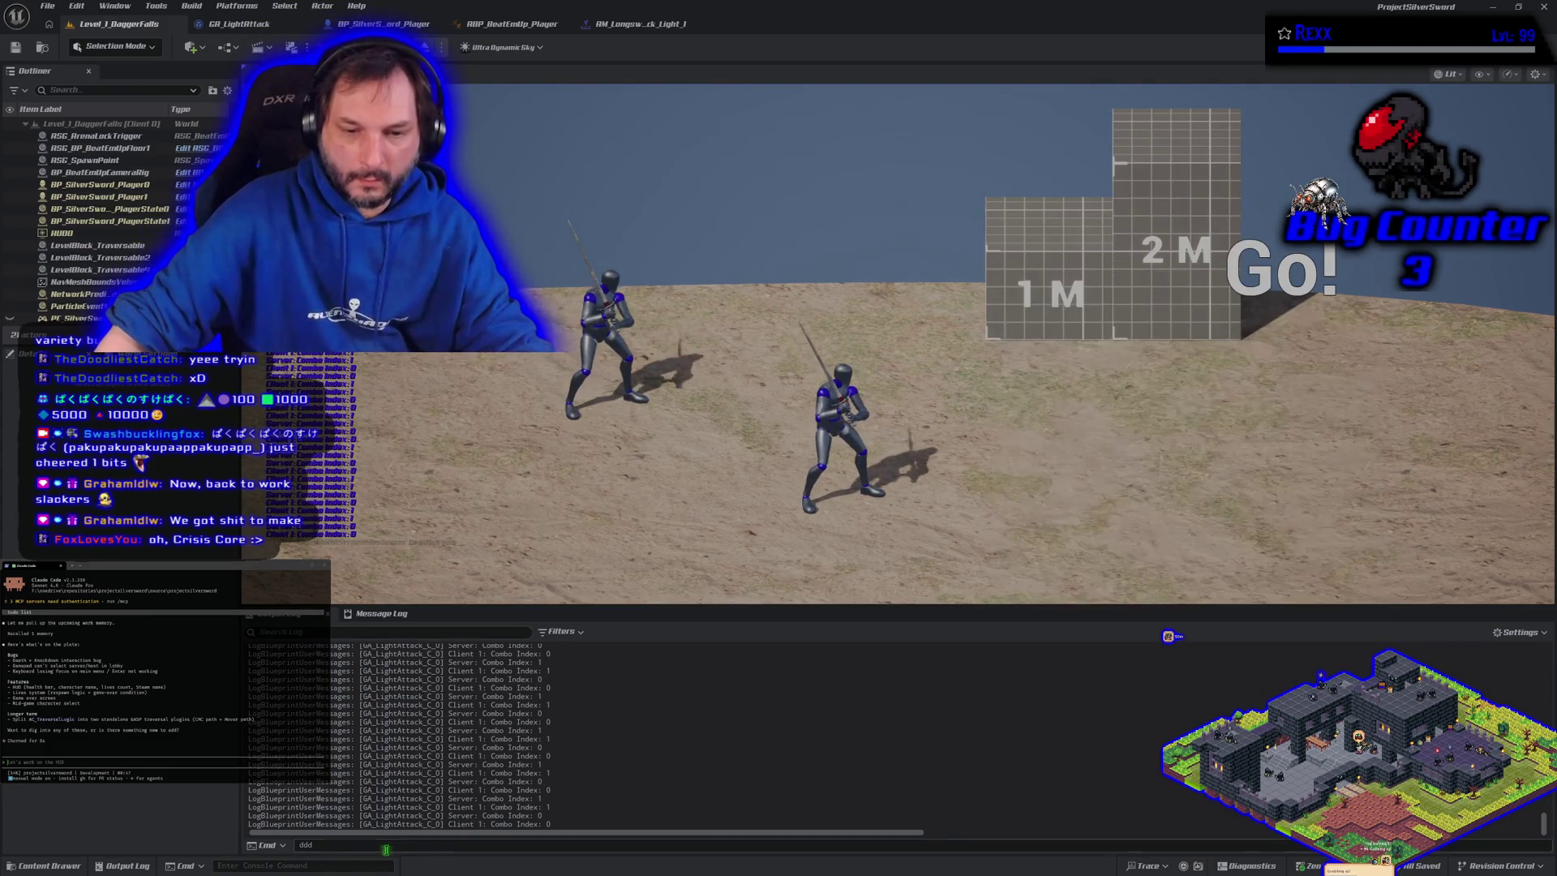
pyautogui.click(300, 844)
pyautogui.press('BackSpace')
pyautogui.press('BackSpace')
pyautogui.press('BackSpace')
pyautogui.press('Up')
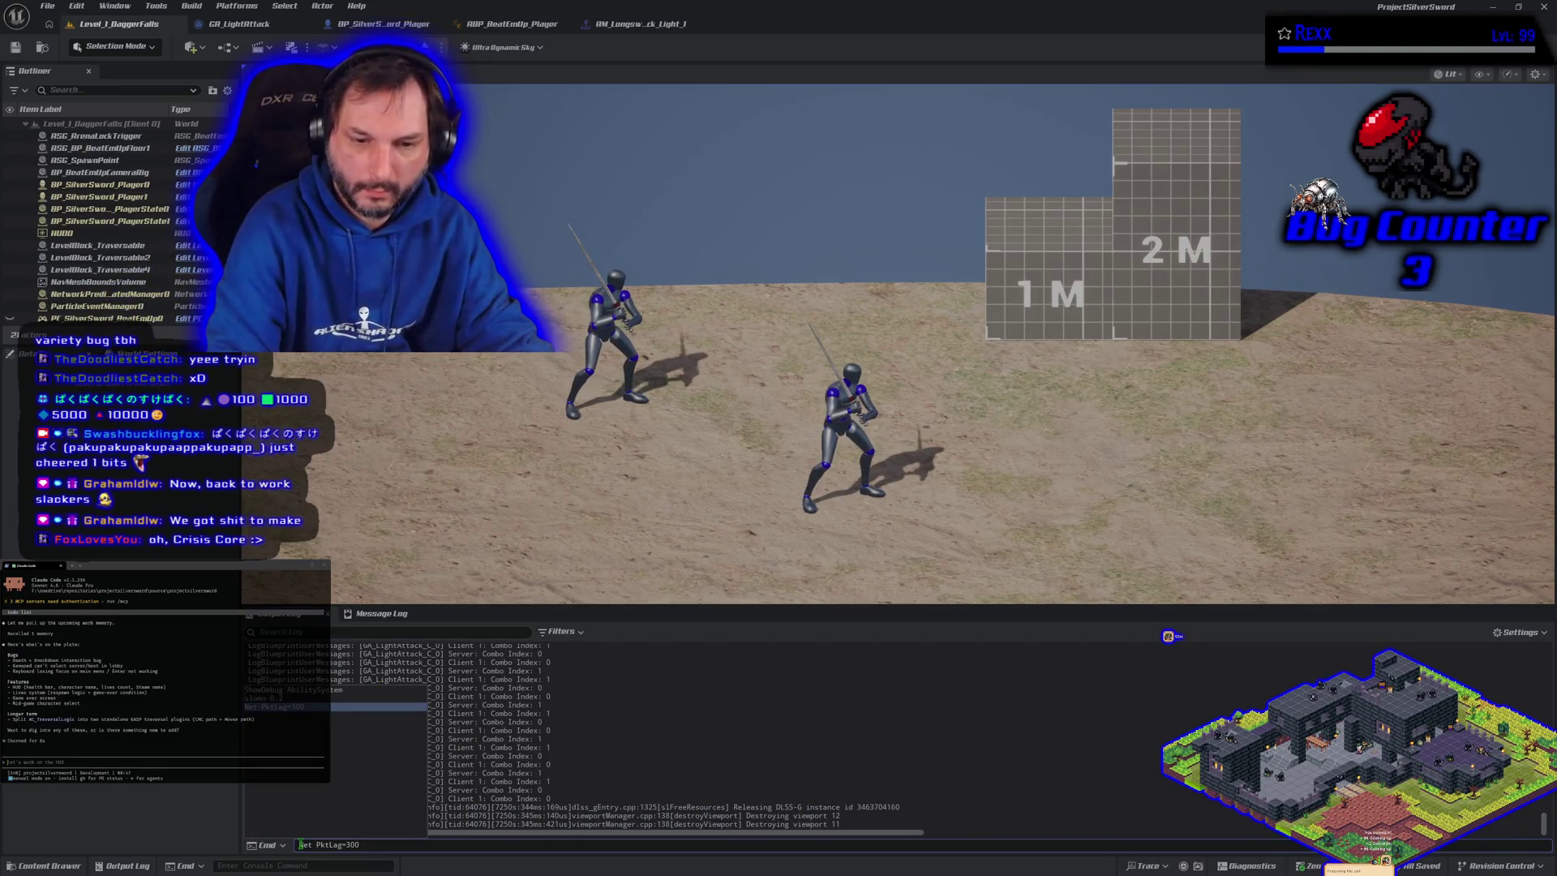
pyautogui.press('BackSpace')
pyautogui.press('BackSpace')
pyautogui.press('BackSpace')
pyautogui.write('100')
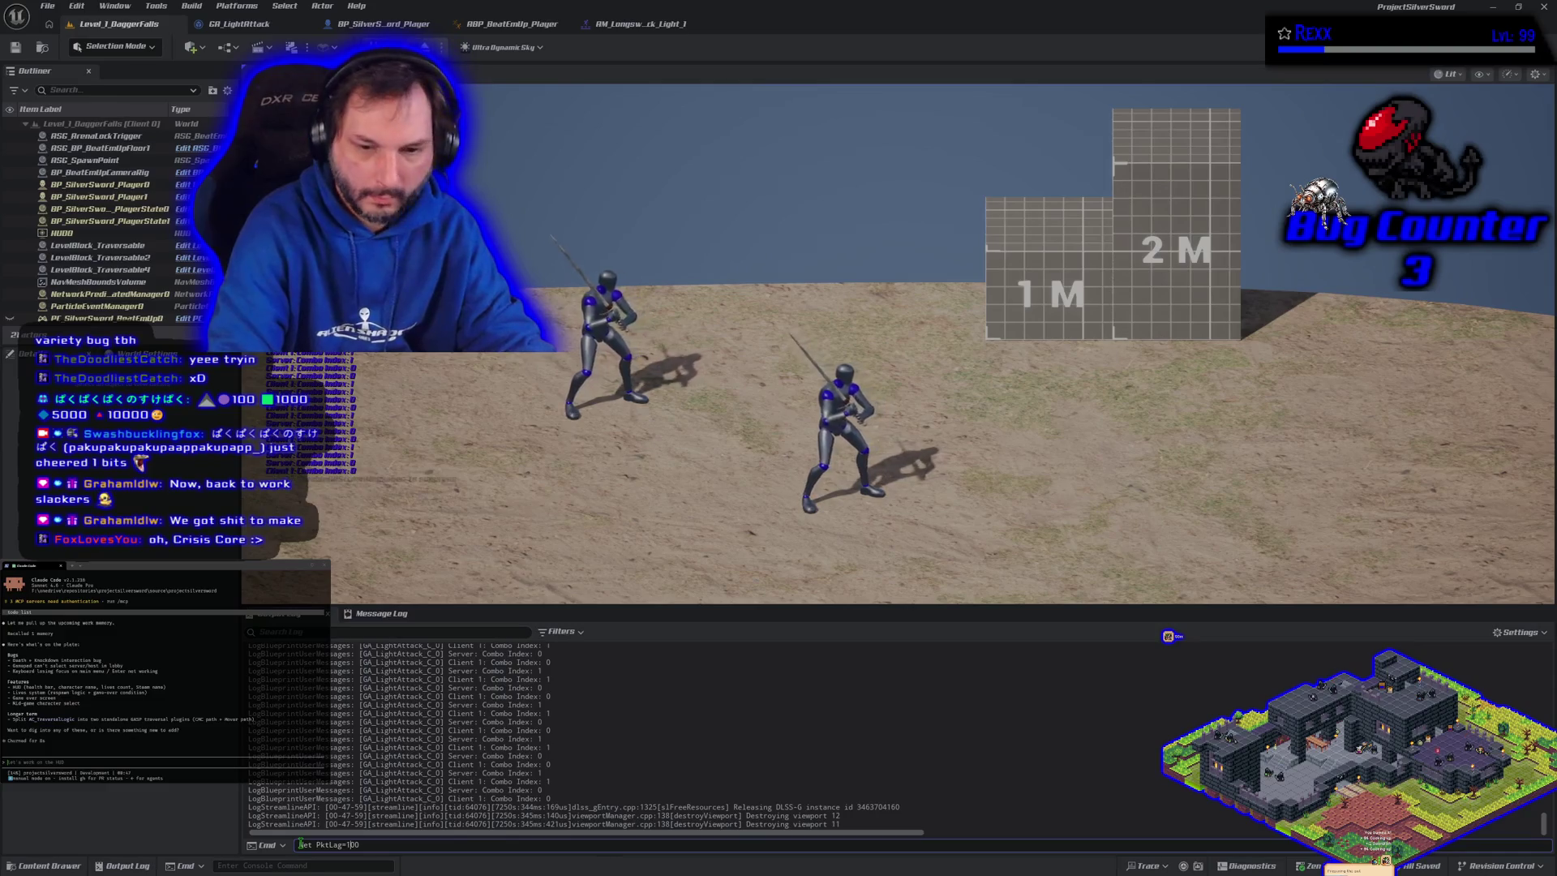
pyautogui.press('Return')
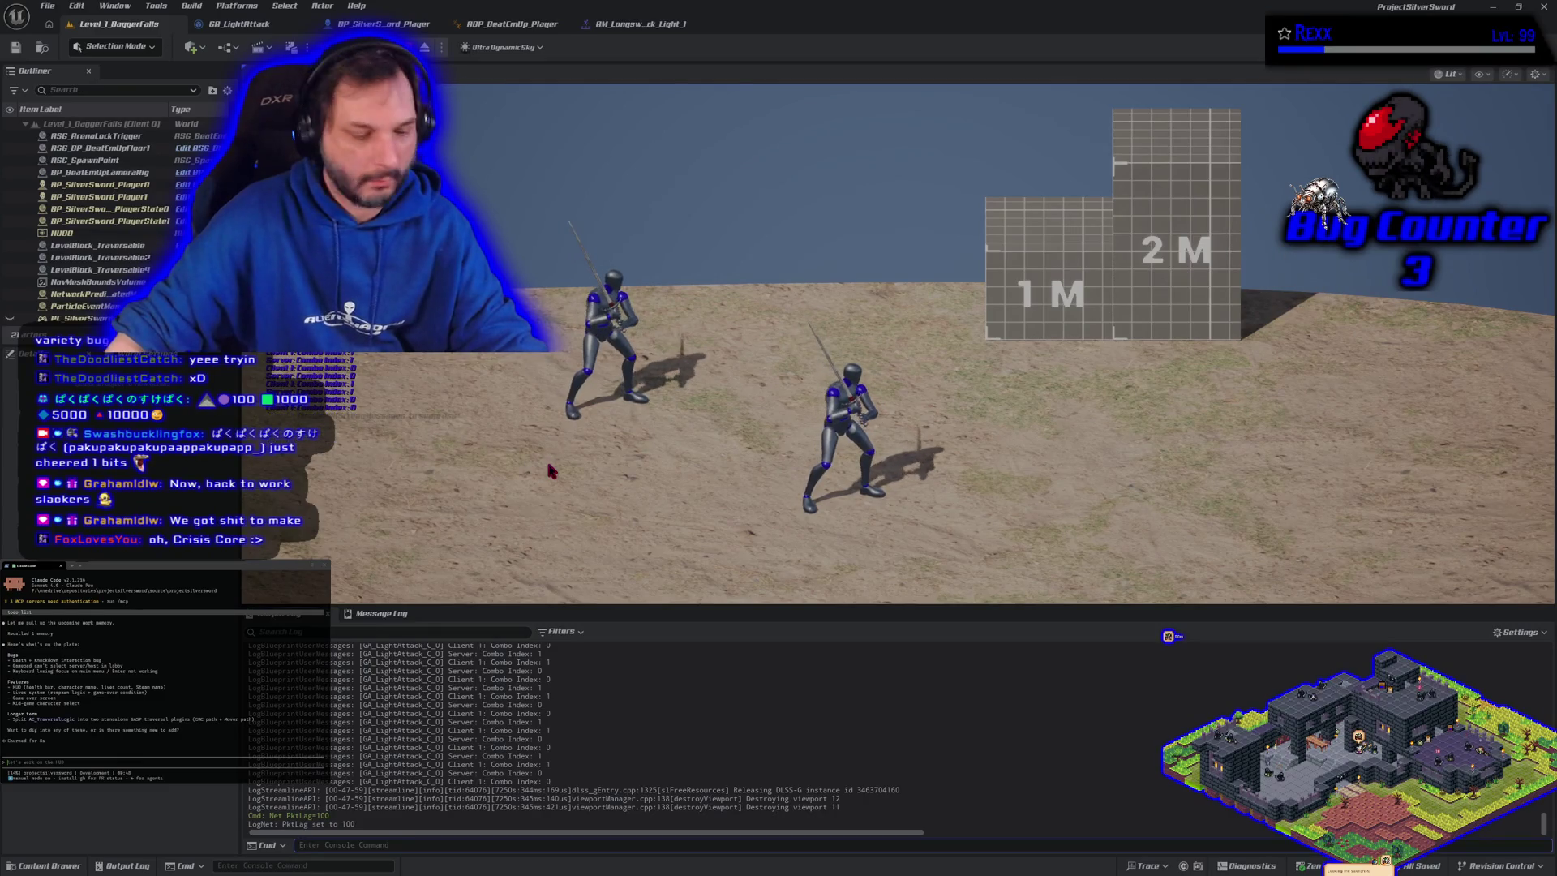
# Start a multiplayer play-in-editor session twice, stopping it each time
pyautogui.hotkey('alt', 'p')
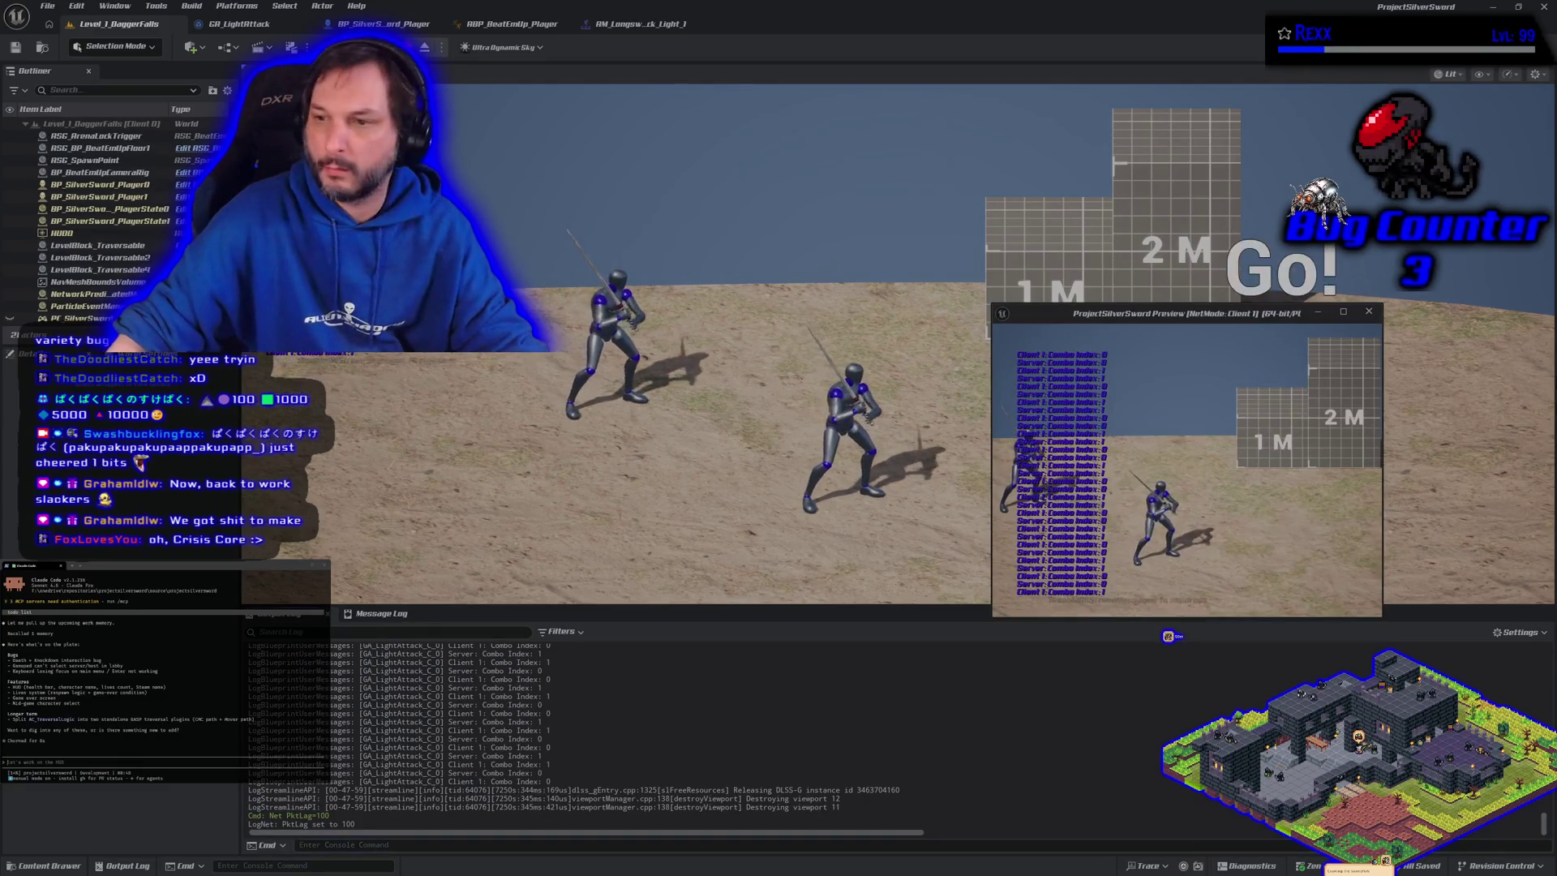
pyautogui.press('Escape')
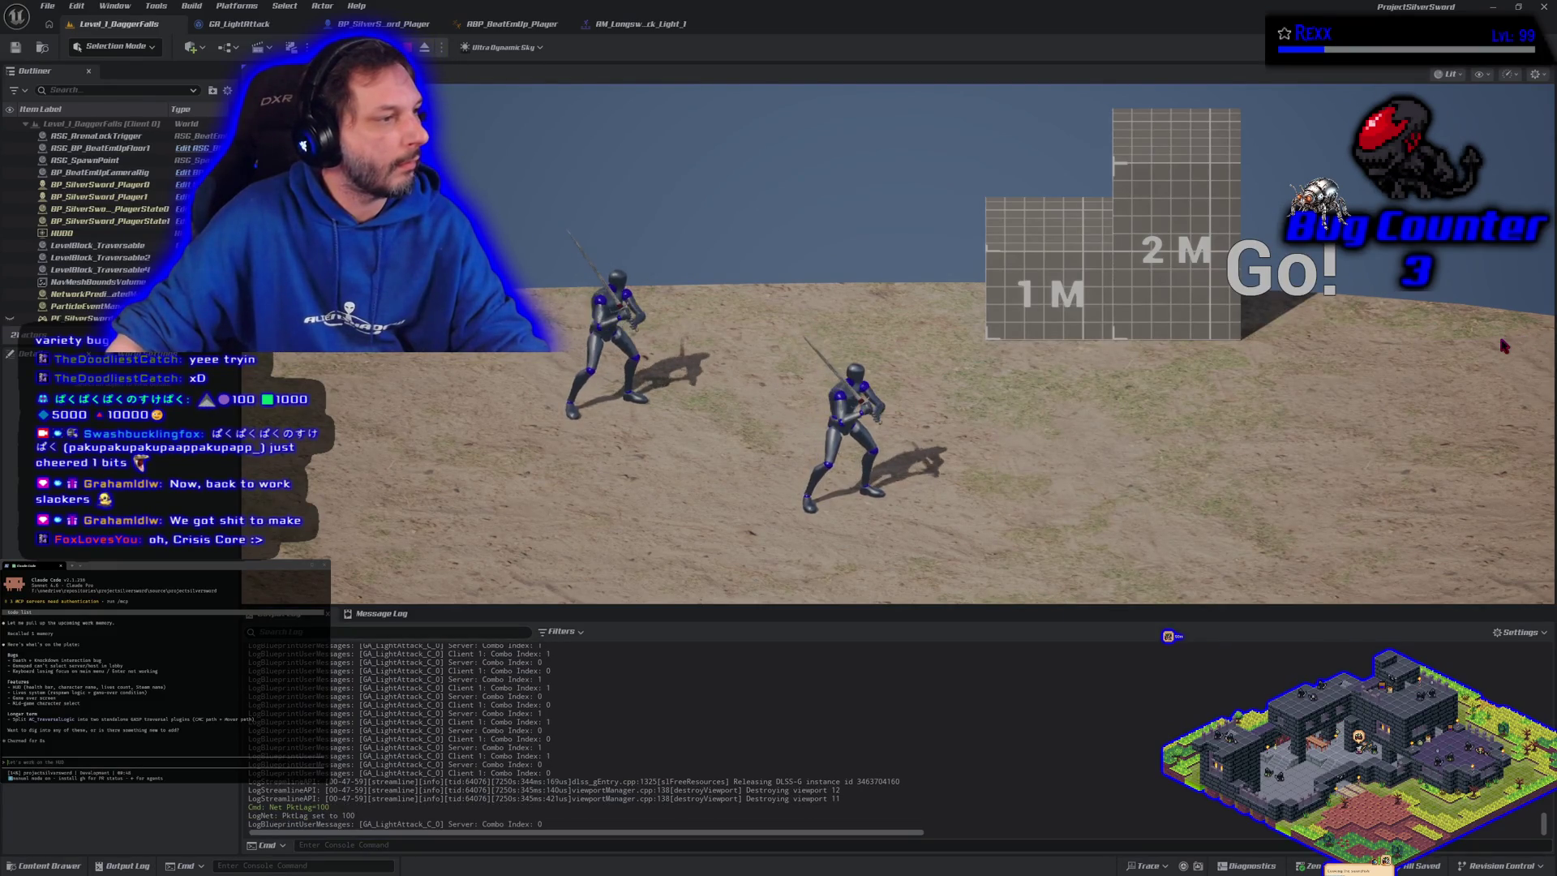
pyautogui.hotkey('alt', 'p')
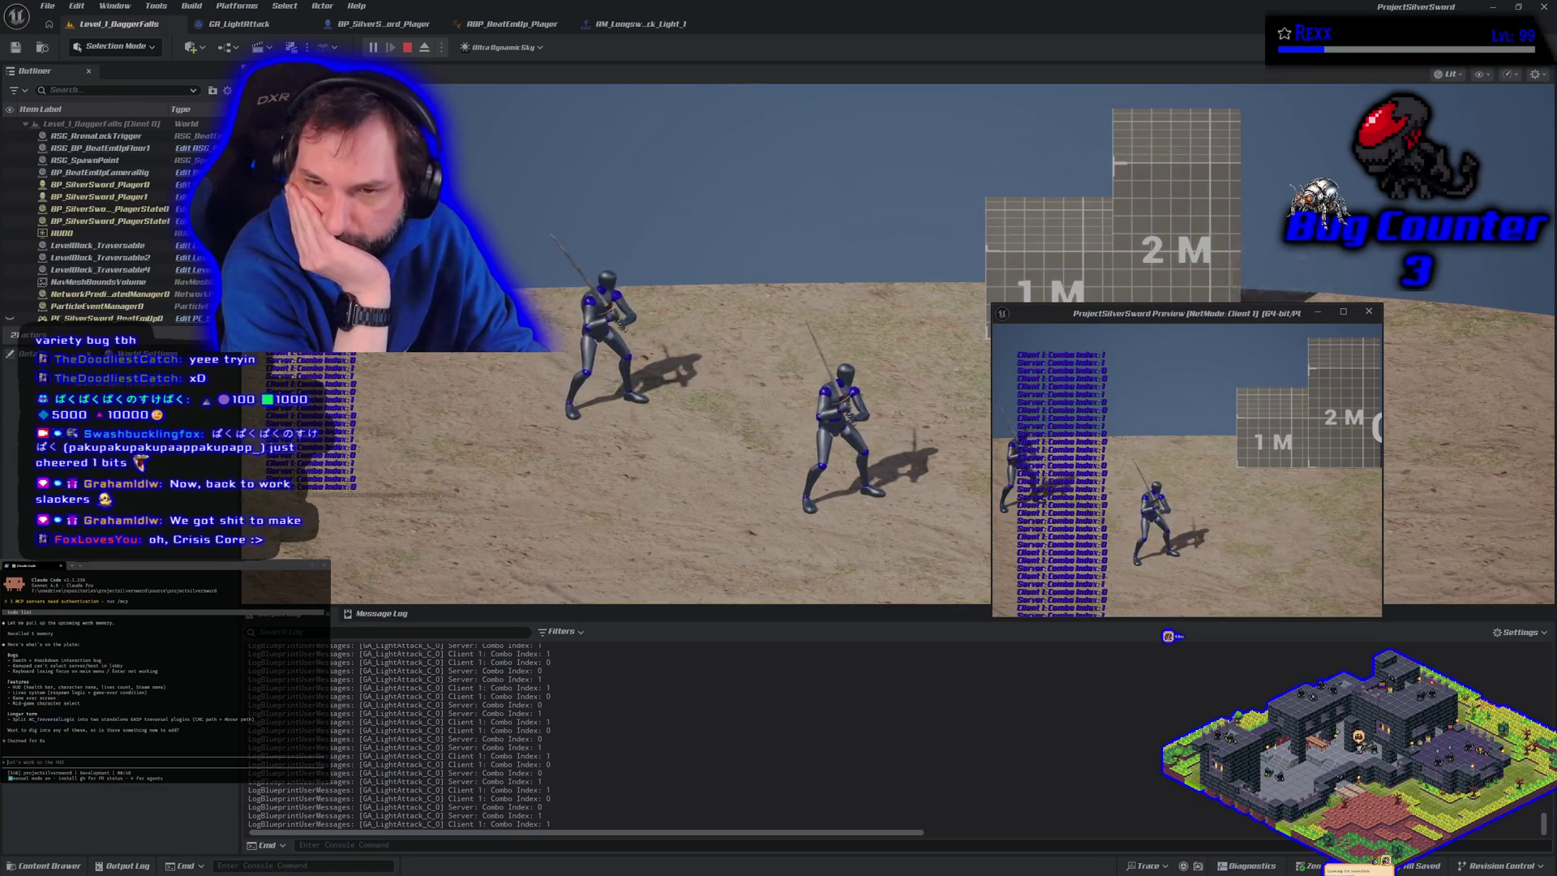
pyautogui.press('Escape')
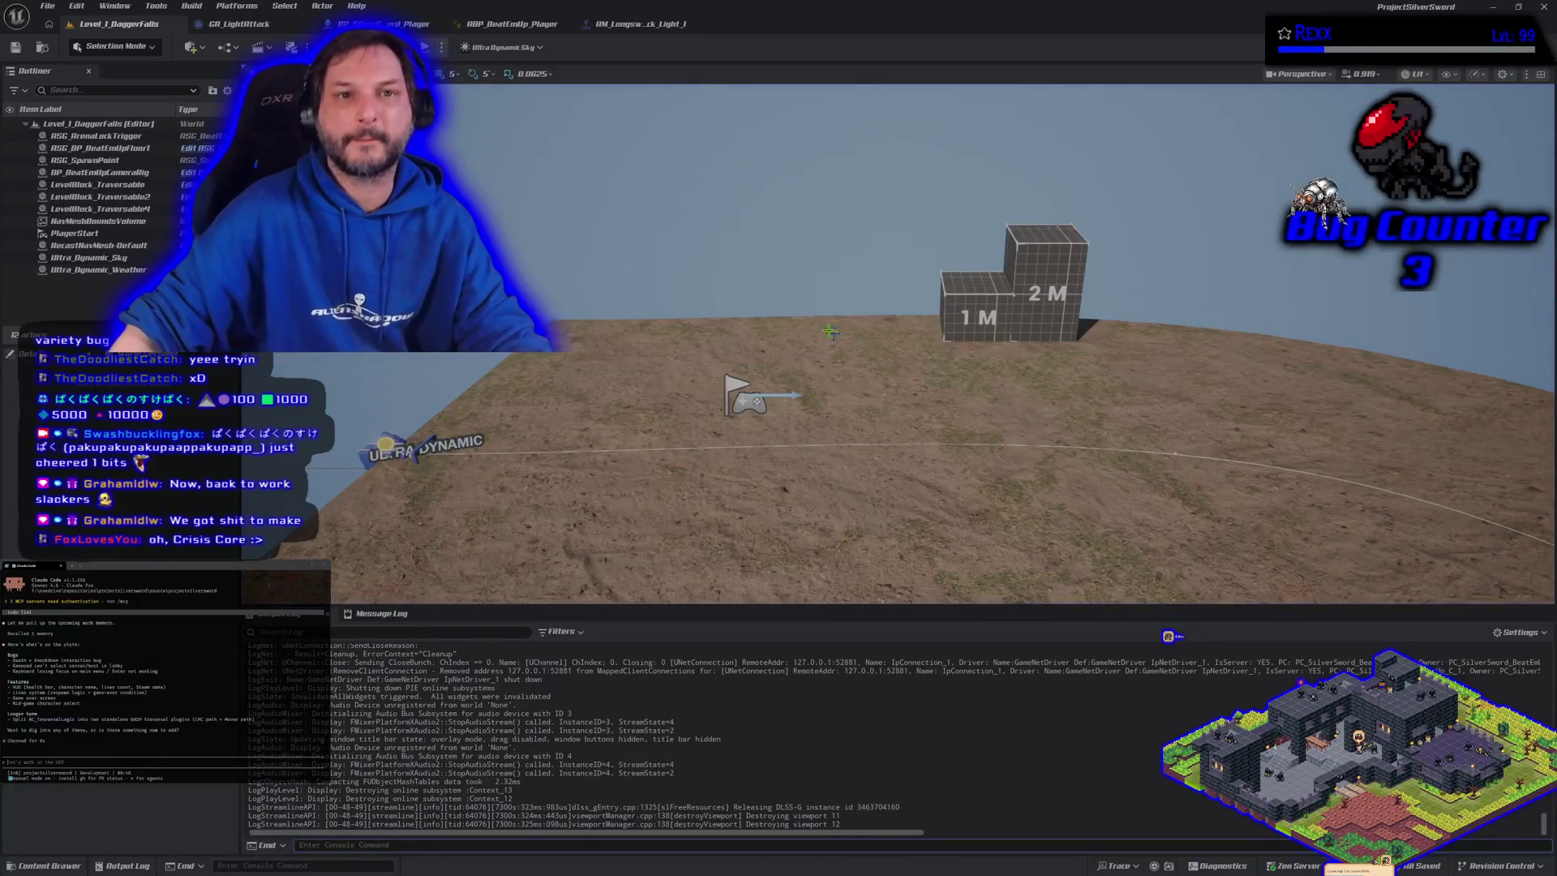
# Show GA_LightAttack's EventGraph with the whole network centred and the Print String nodes framed
pyautogui.click(253, 25)
pyautogui.scroll(-3, 627, 422)
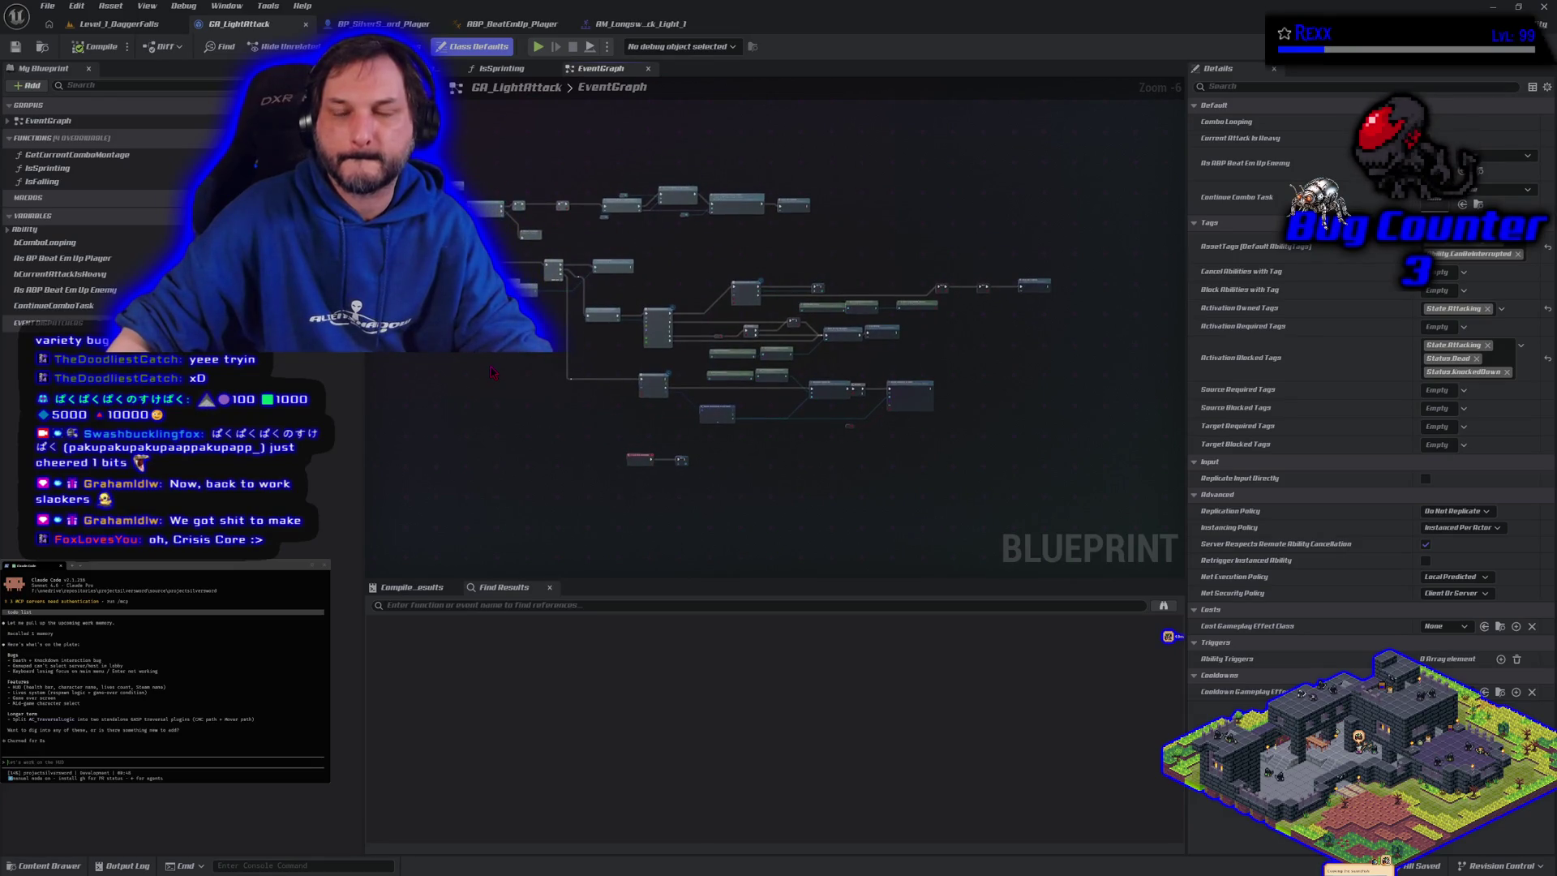
pyautogui.moveTo(492, 373); pyautogui.dragTo(520, 398)
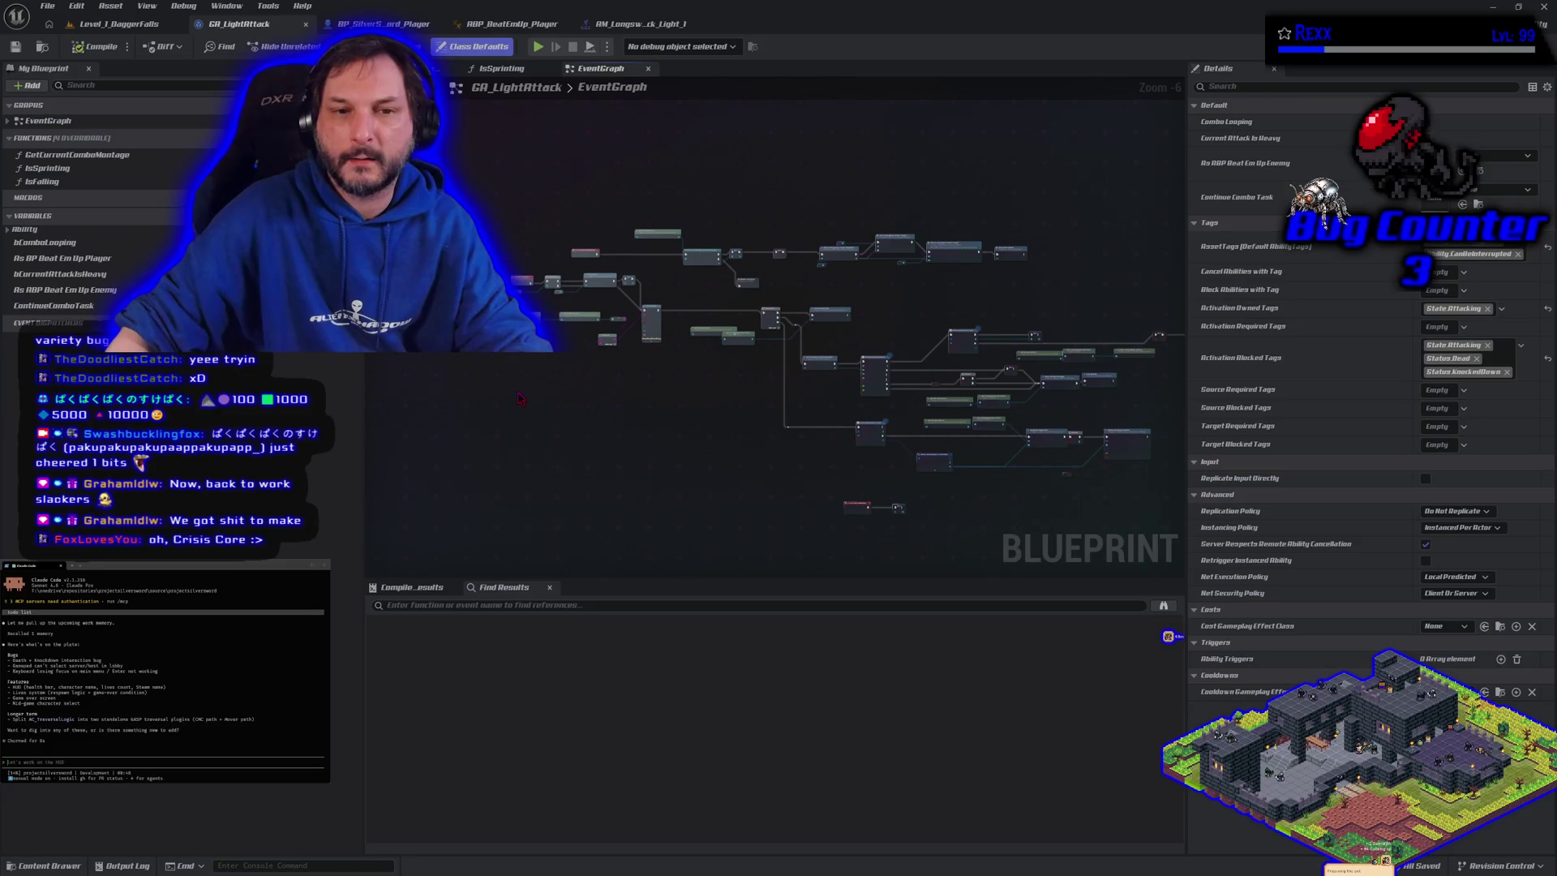
pyautogui.scroll(4, 653, 428)
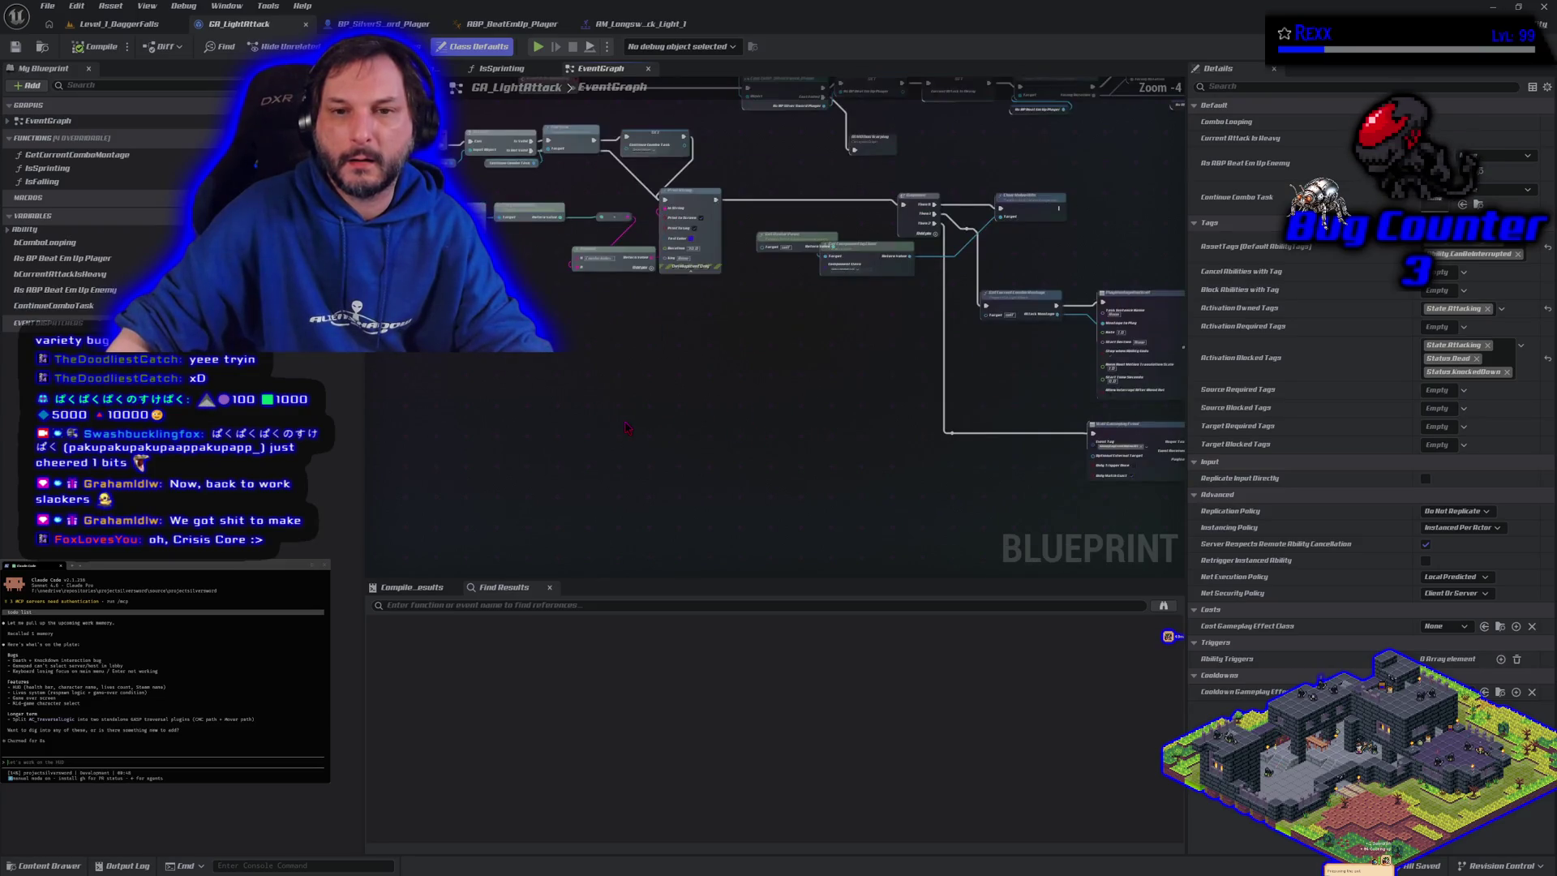
pyautogui.moveTo(668, 471); pyautogui.dragTo(800, 507)
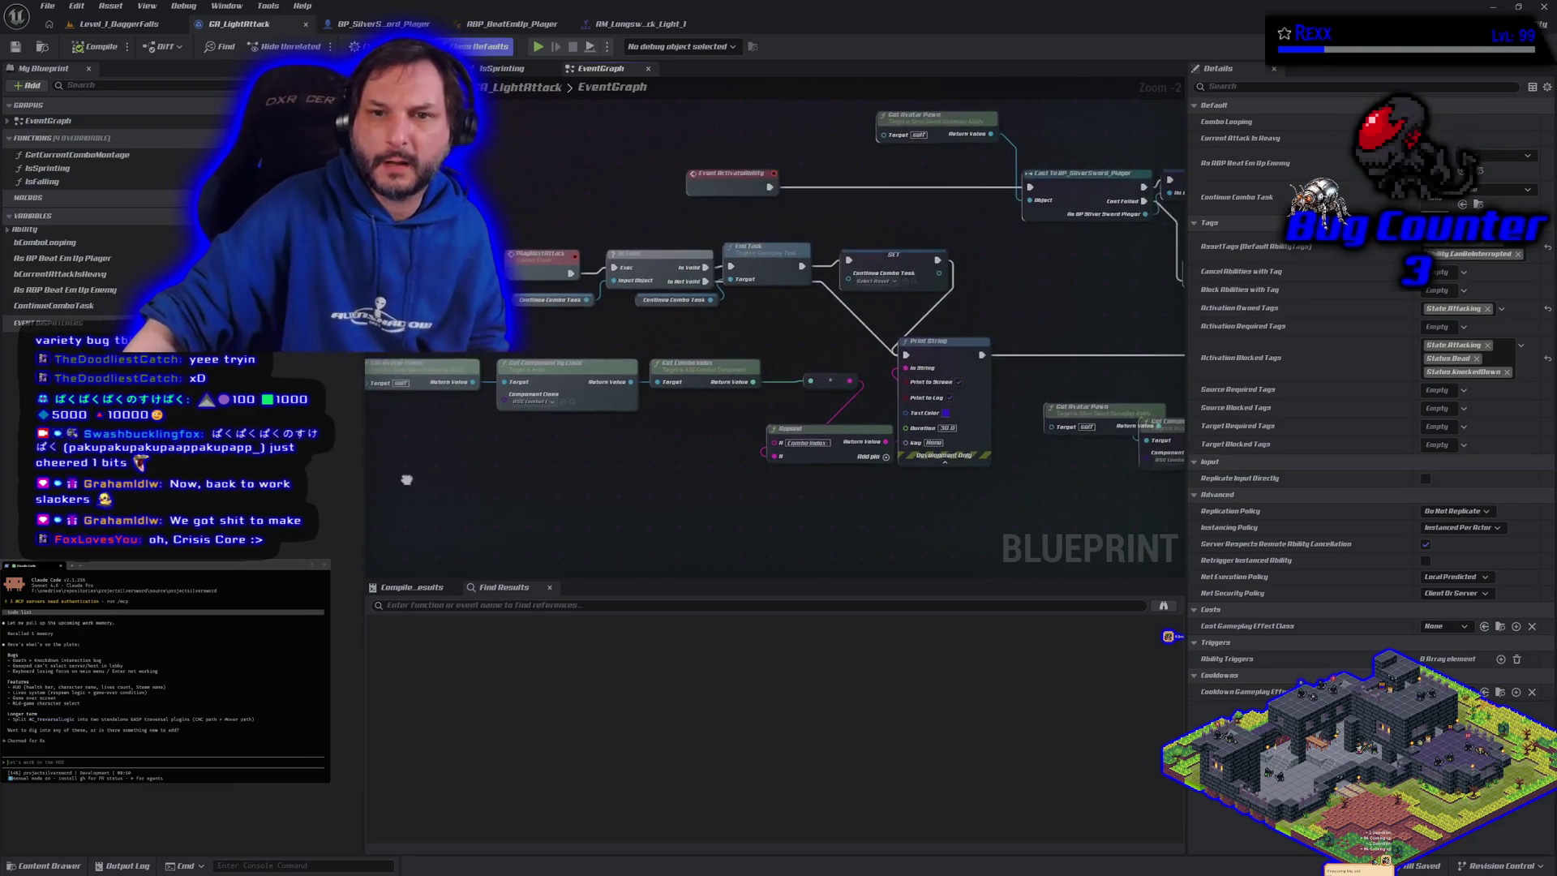
# Frame the nodes around Print String and disconnect the wire into its In String pin
pyautogui.moveTo(506, 413); pyautogui.dragTo(407, 477)
pyautogui.moveTo(527, 469); pyautogui.dragTo(588, 512)
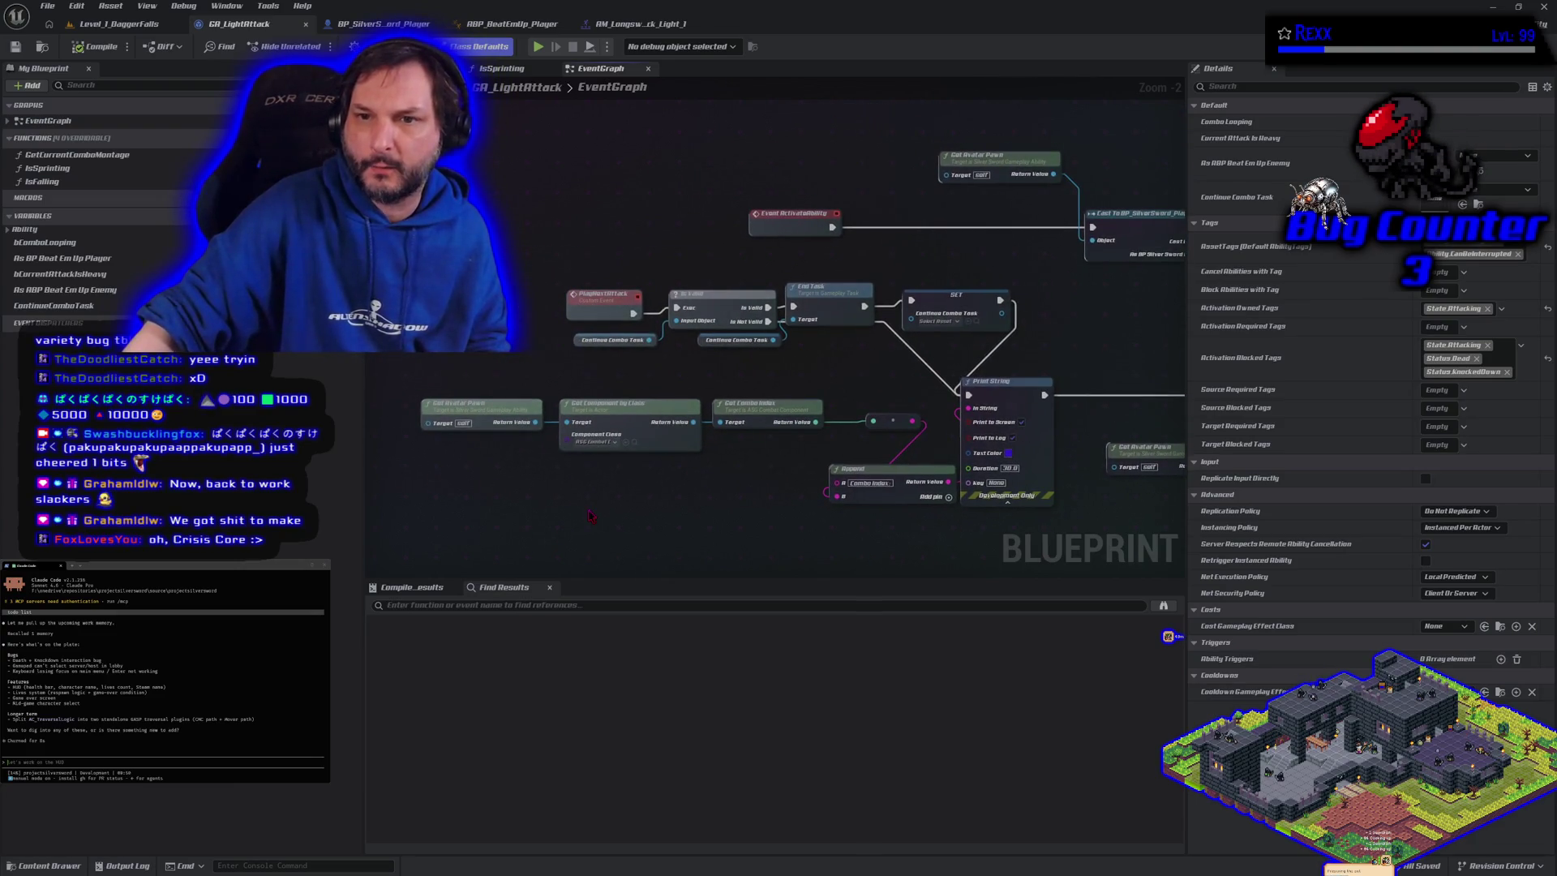
pyautogui.click(785, 228)
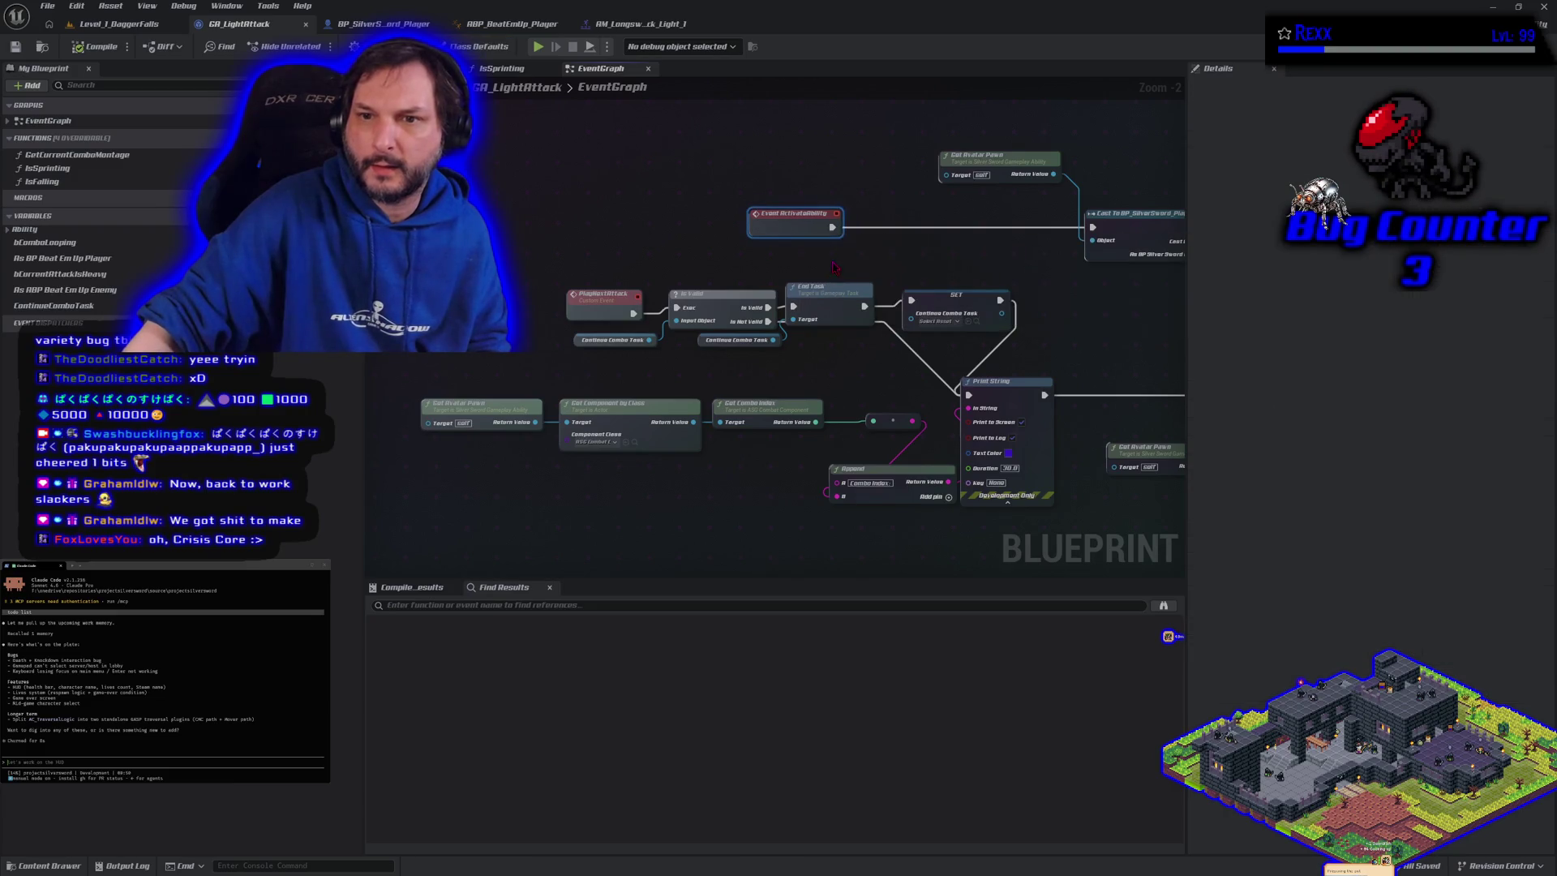
pyautogui.moveTo(833, 267); pyautogui.dragTo(673, 258)
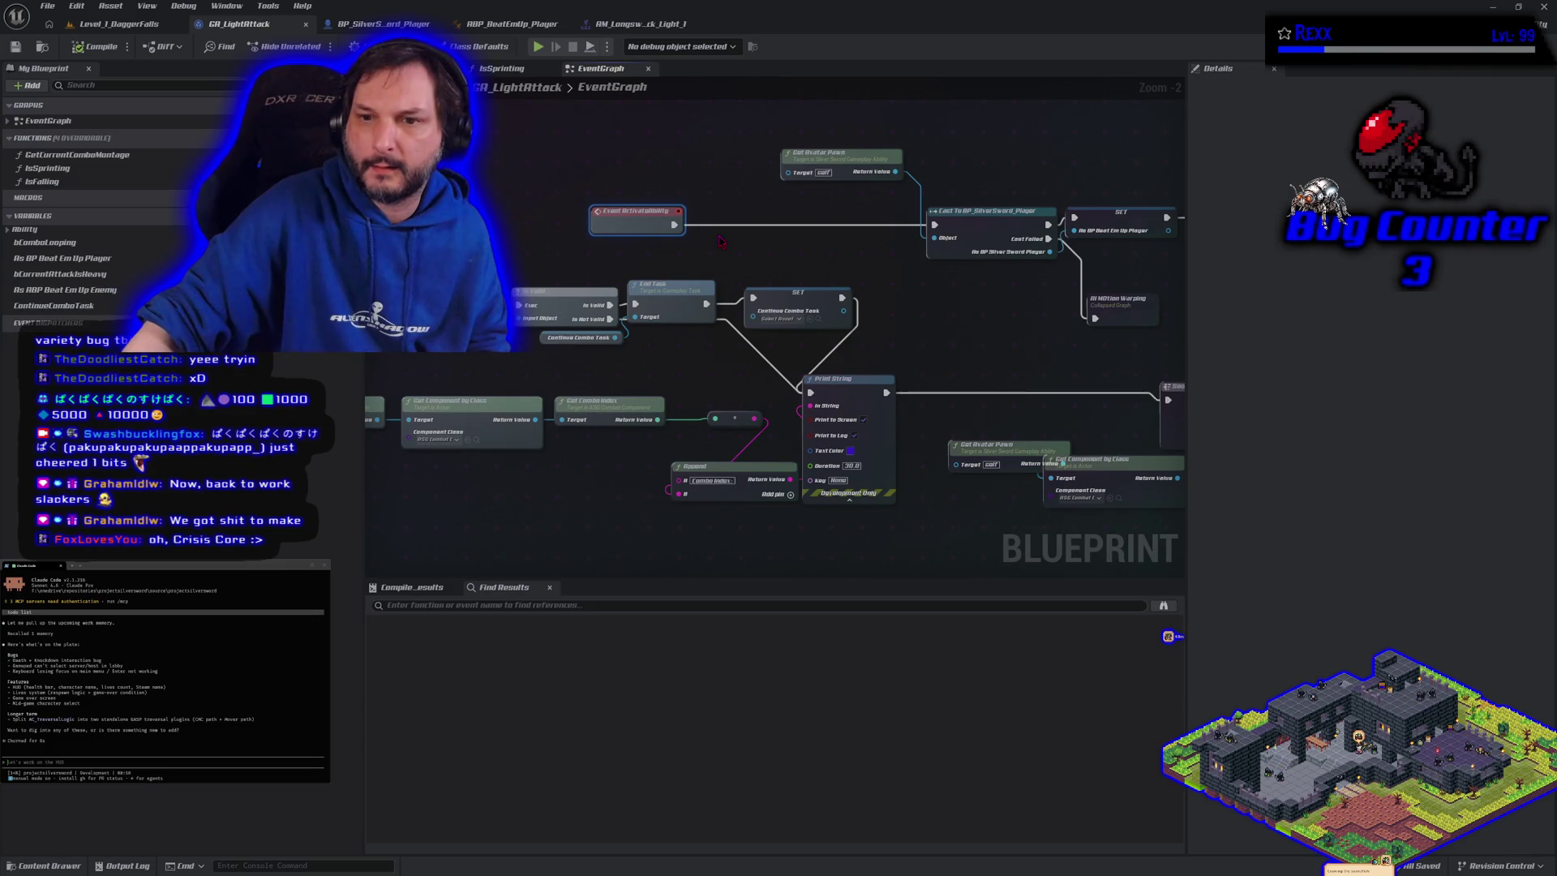
pyautogui.moveTo(720, 241); pyautogui.dragTo(840, 160)
pyautogui.moveTo(861, 405); pyautogui.dragTo(885, 422)
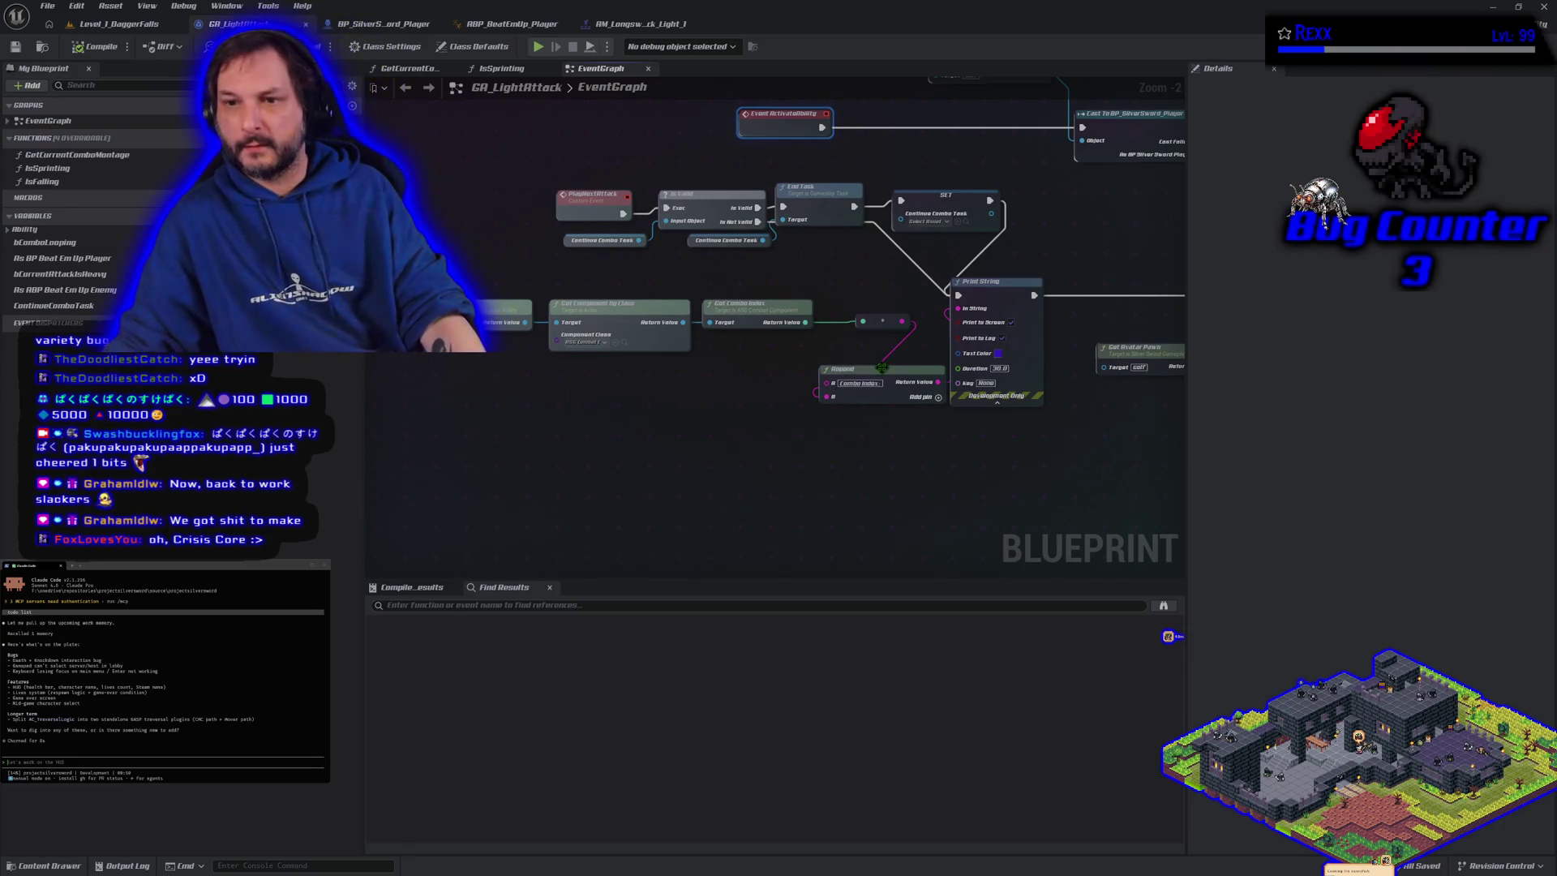
pyautogui.keyDown('alt'); pyautogui.click(958, 309); pyautogui.keyUp('alt')
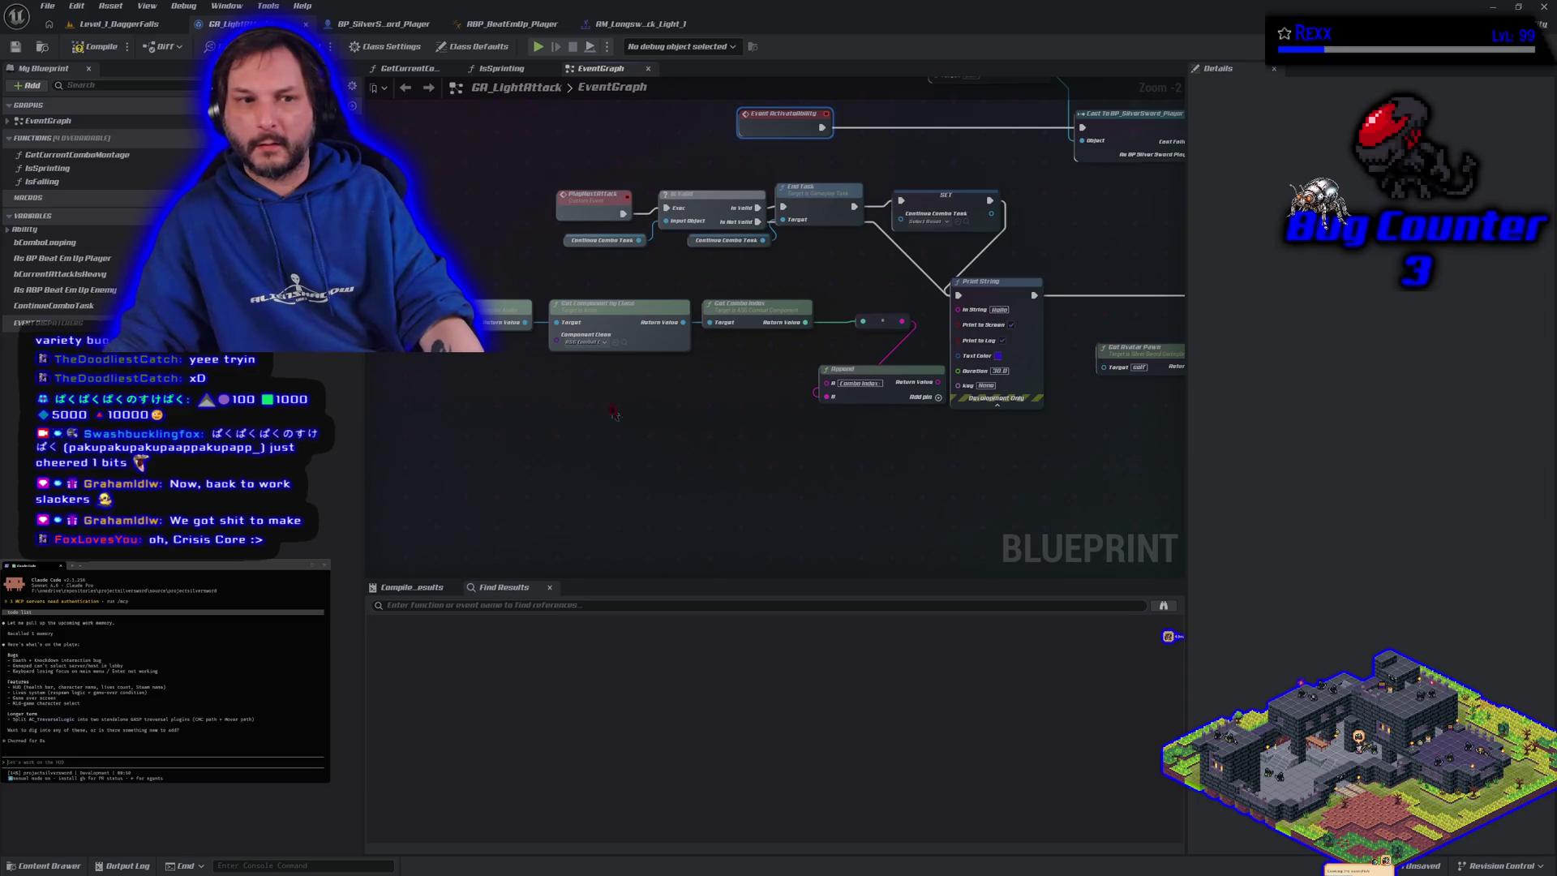
# Add a new Integer variable named AttackCount
pyautogui.click(352, 216)
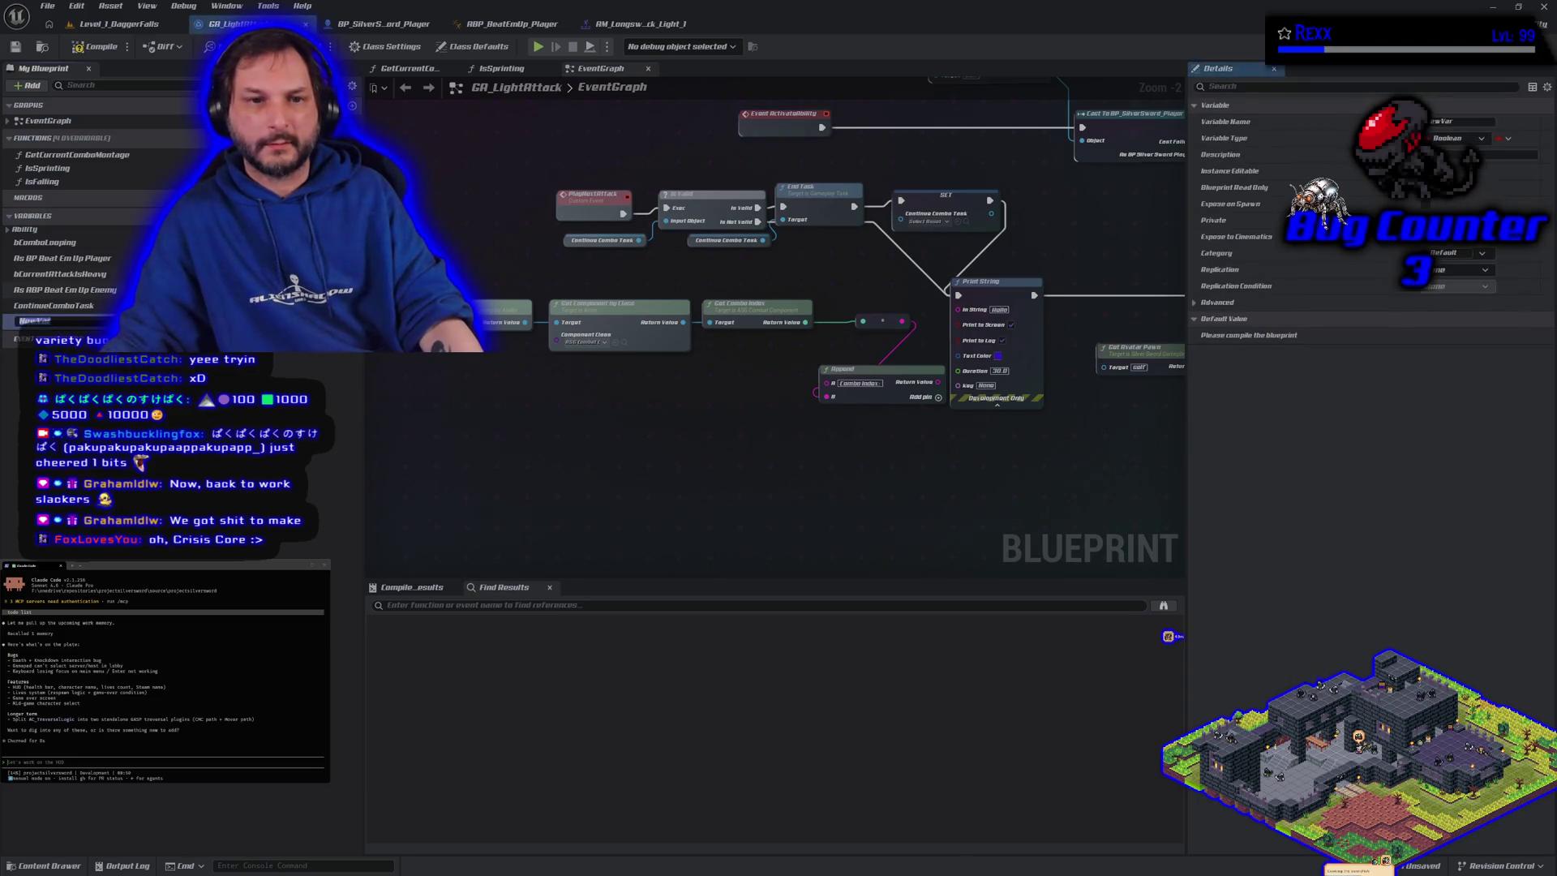
pyautogui.write('Attack')
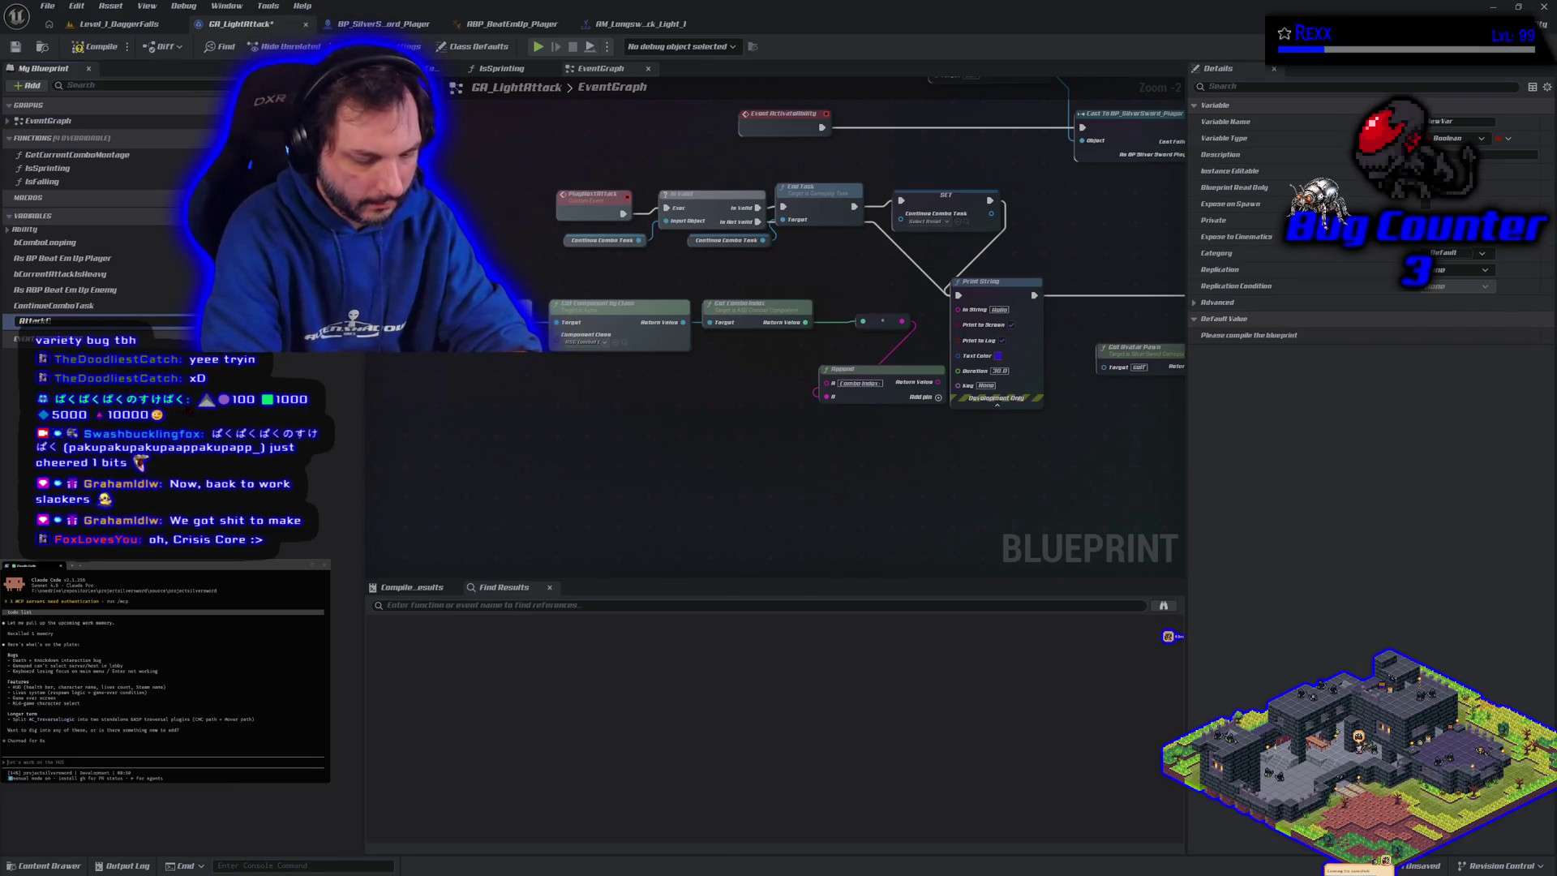
pyautogui.write('Count')
pyautogui.press('Return')
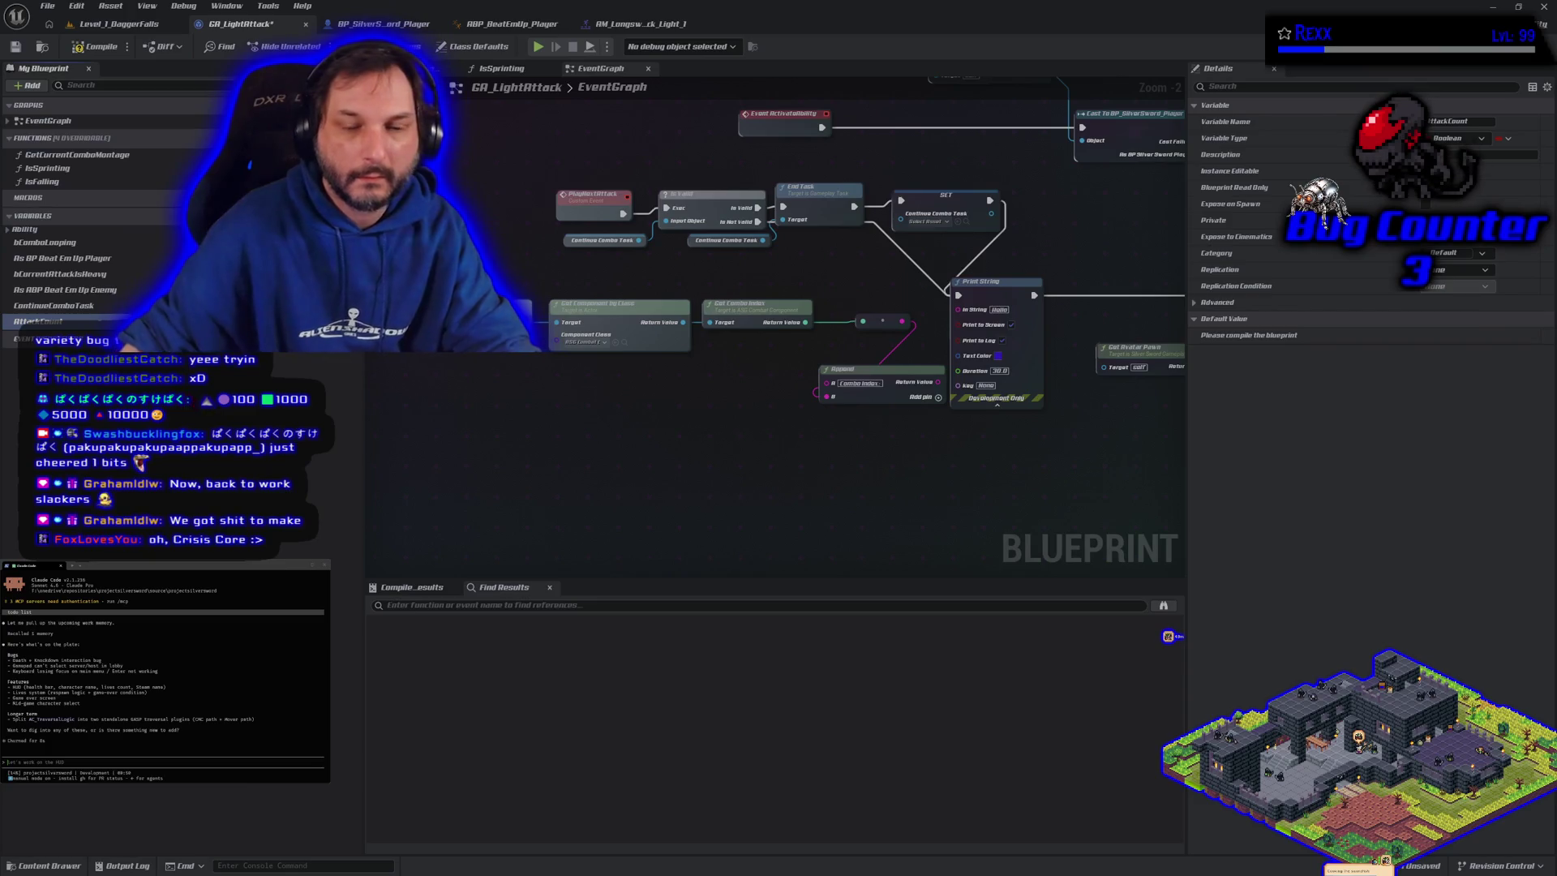
pyautogui.click(438, 321)
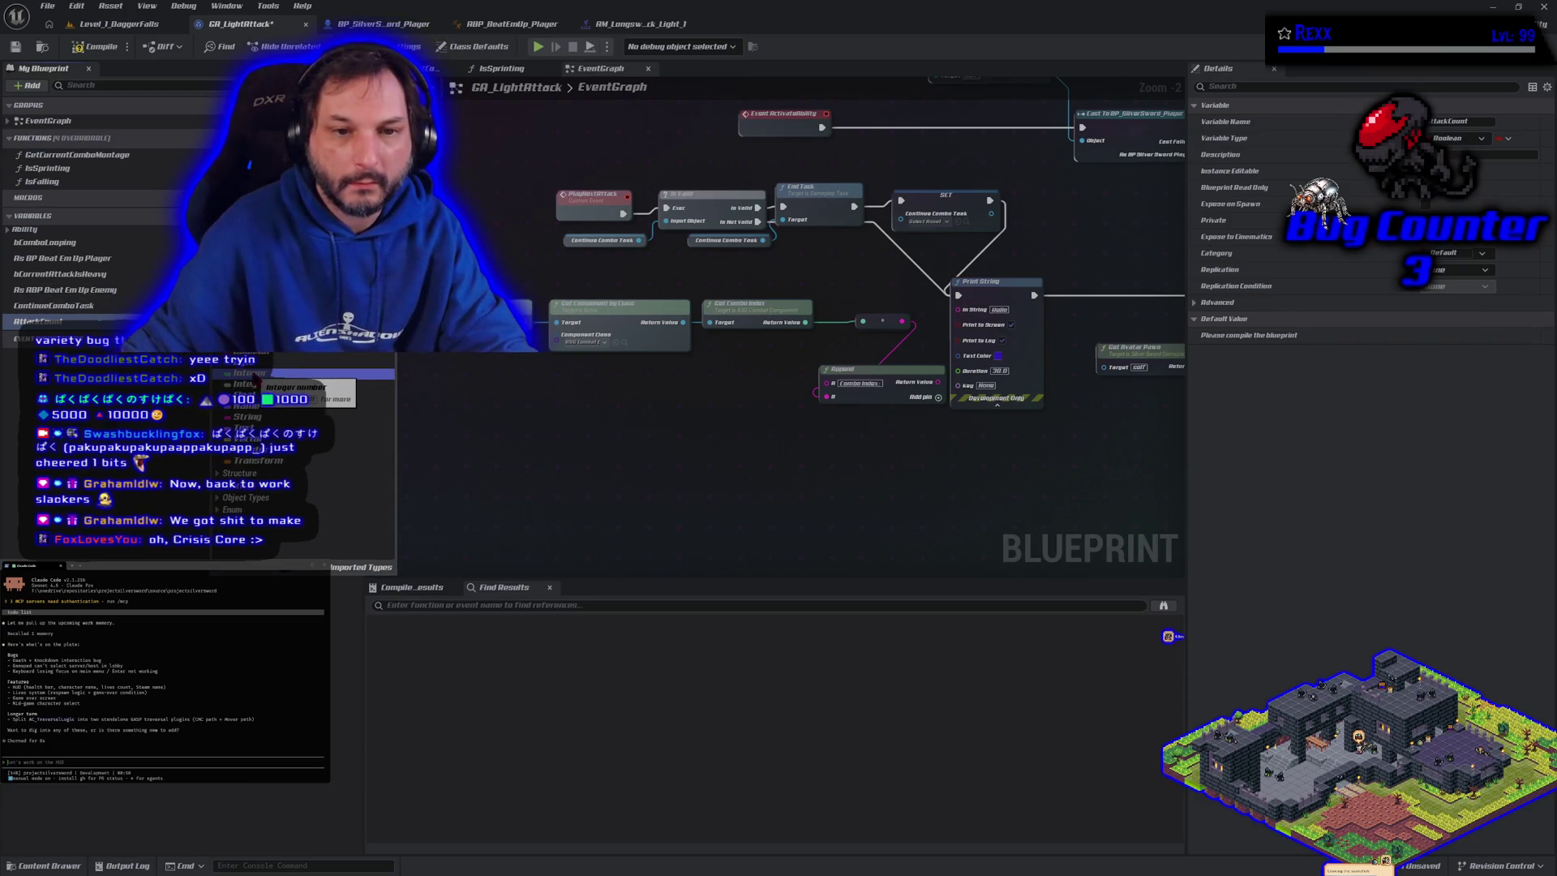
pyautogui.click(349, 399)
# Compile and save GA_LightAttack, then widen the event graph area
pyautogui.click(96, 46)
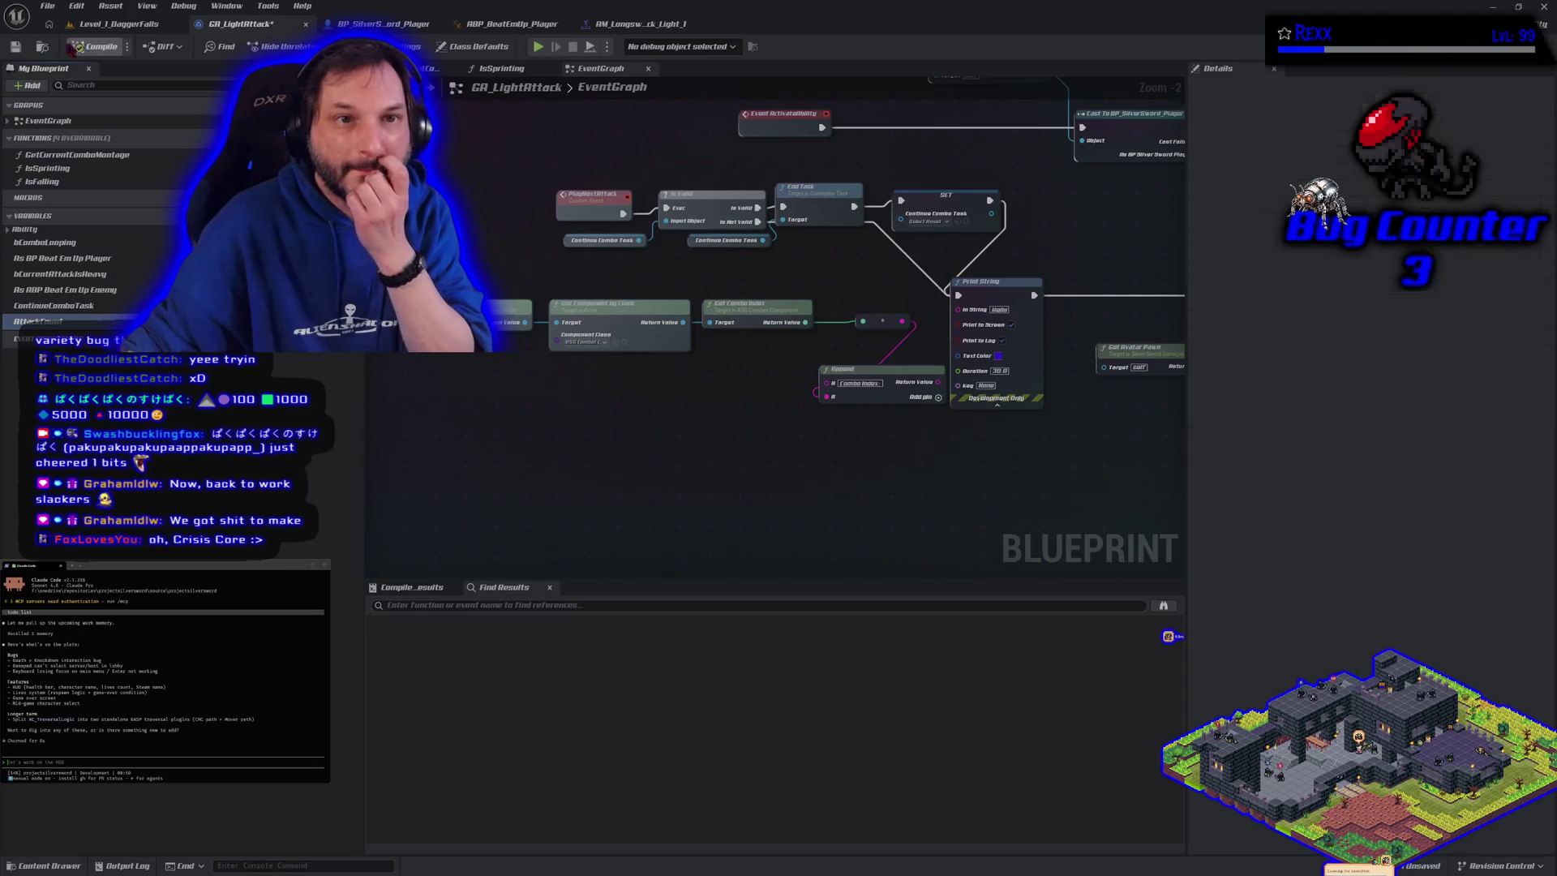
pyautogui.click(15, 46)
pyautogui.moveTo(599, 429); pyautogui.dragTo(591, 500)
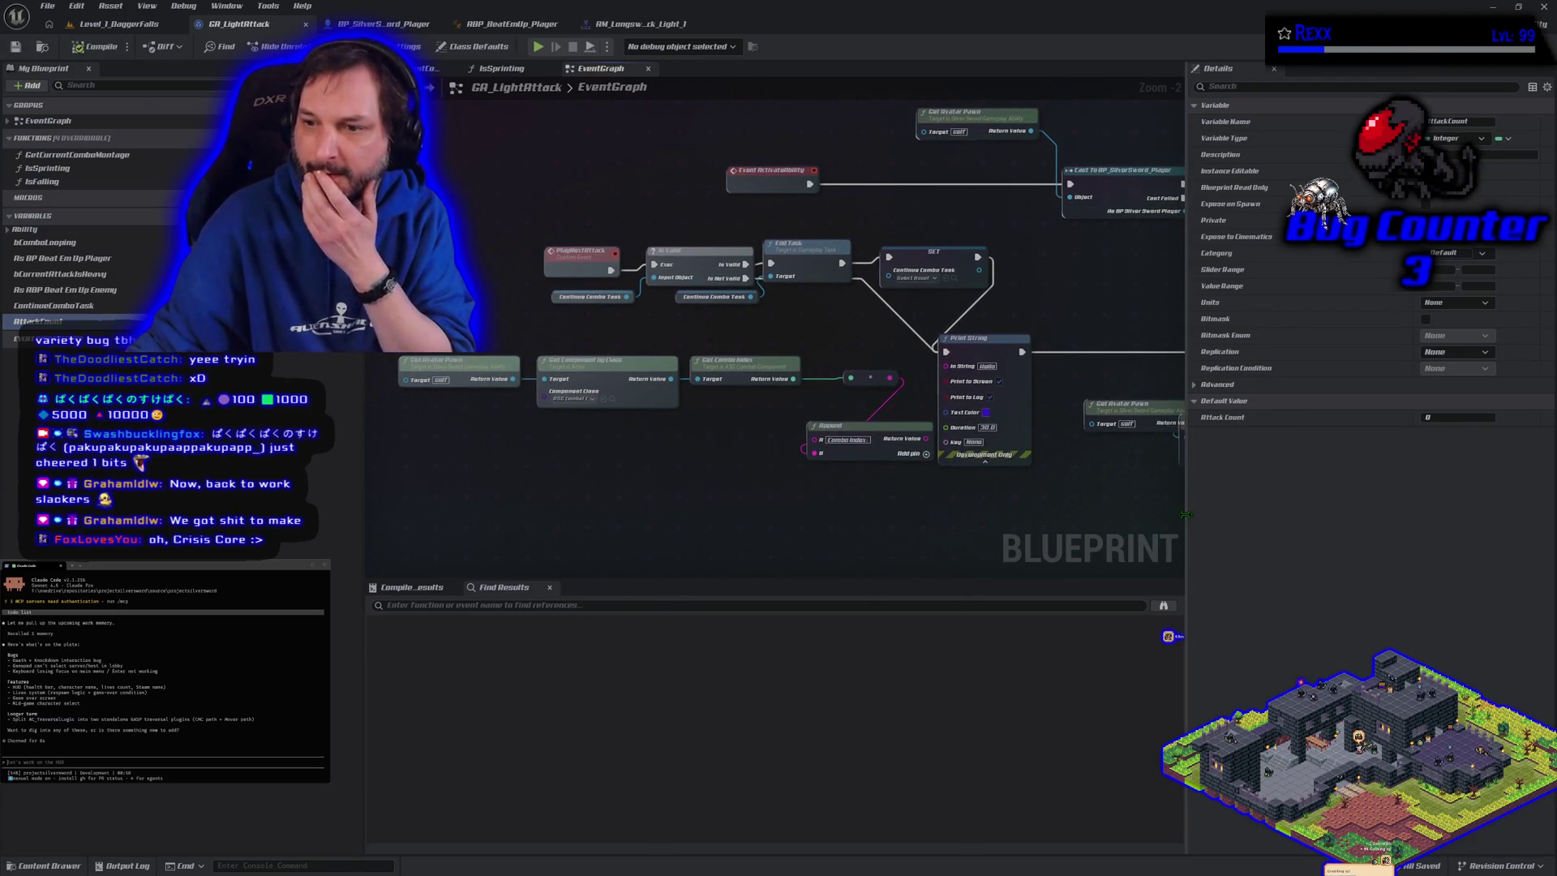
pyautogui.moveTo(1186, 526); pyautogui.dragTo(1308, 519)
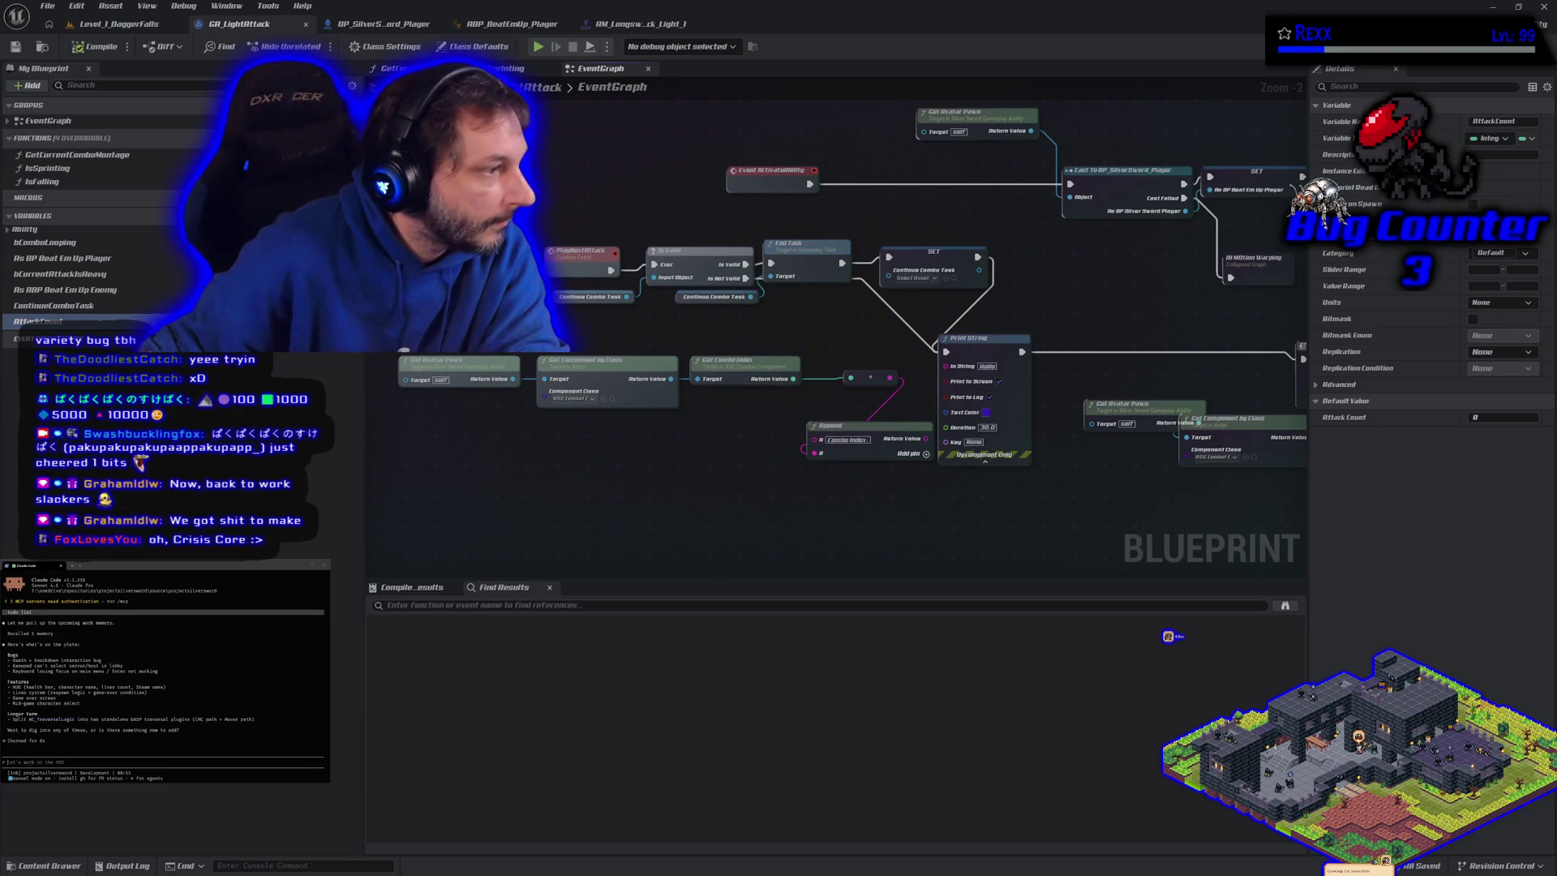
pyautogui.moveTo(483, 296); pyautogui.dragTo(559, 394)
pyautogui.scroll(2, 559, 393)
pyautogui.moveTo(649, 357); pyautogui.dragTo(434, 361)
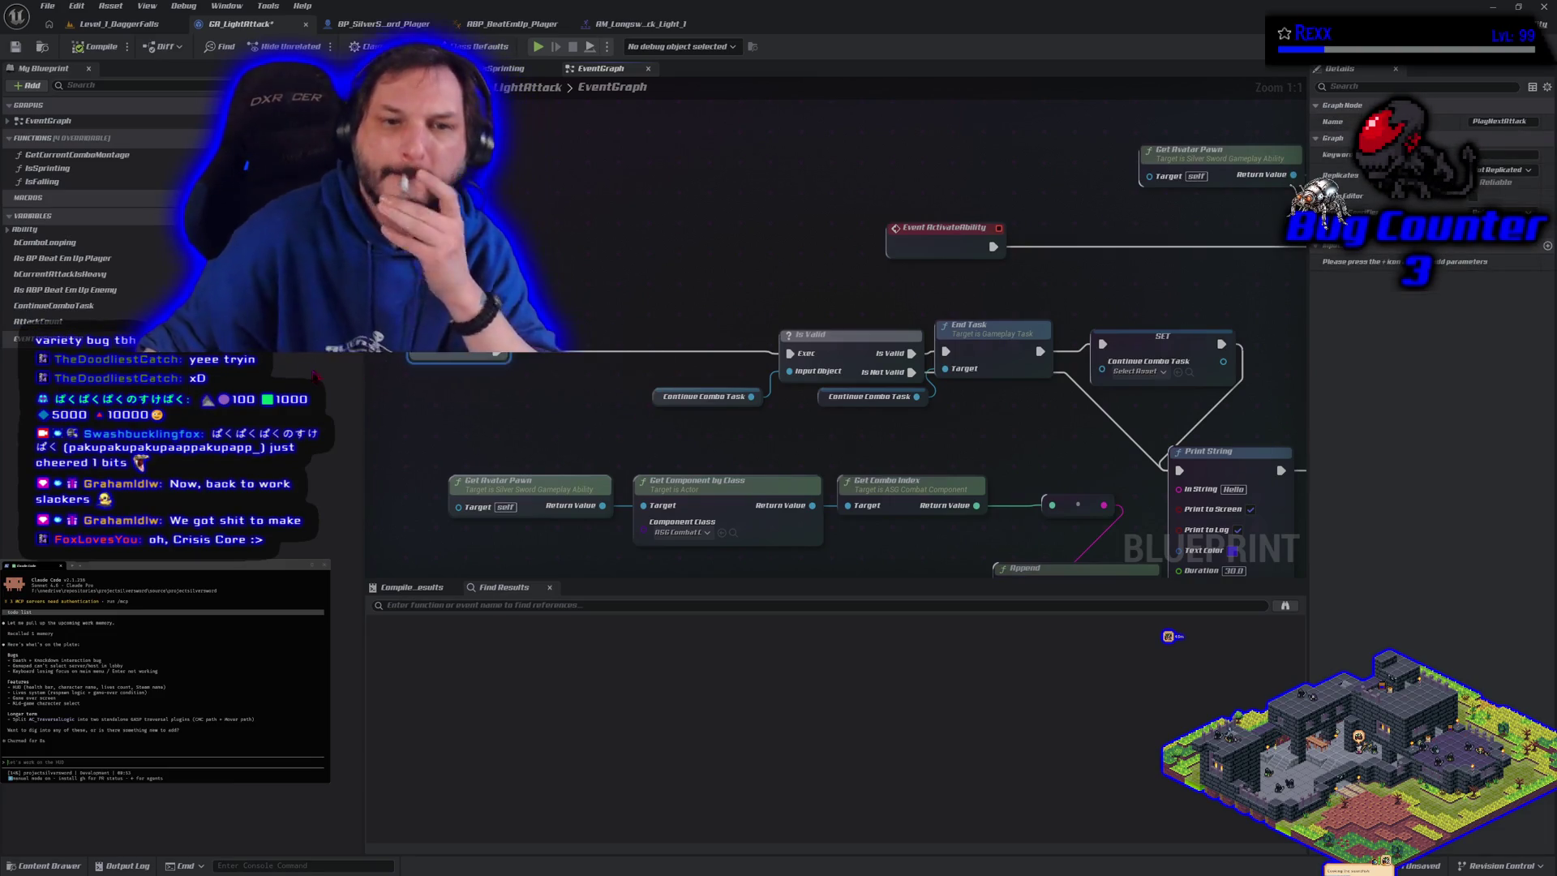
# Add an AttackCount Increment Int (++) after PlayNextAttack, feeding its result into Print String's In String
pyautogui.moveTo(39, 321)
pyautogui.mouseDown()
pyautogui.moveTo(491, 285)
pyautogui.moveTo(554, 297)
pyautogui.mouseUp()
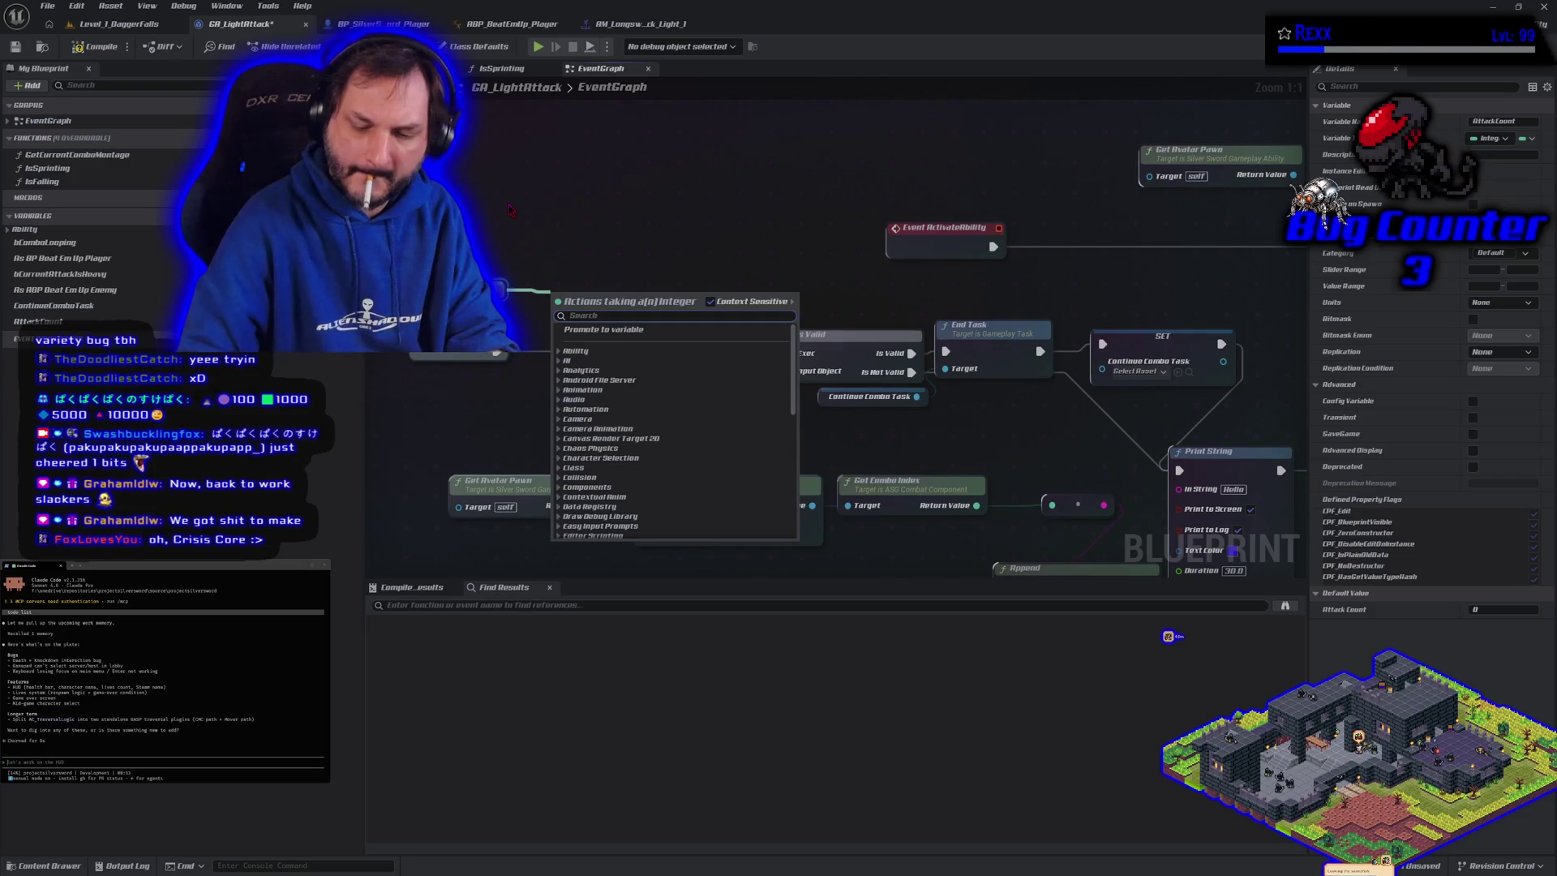
pyautogui.write('++')
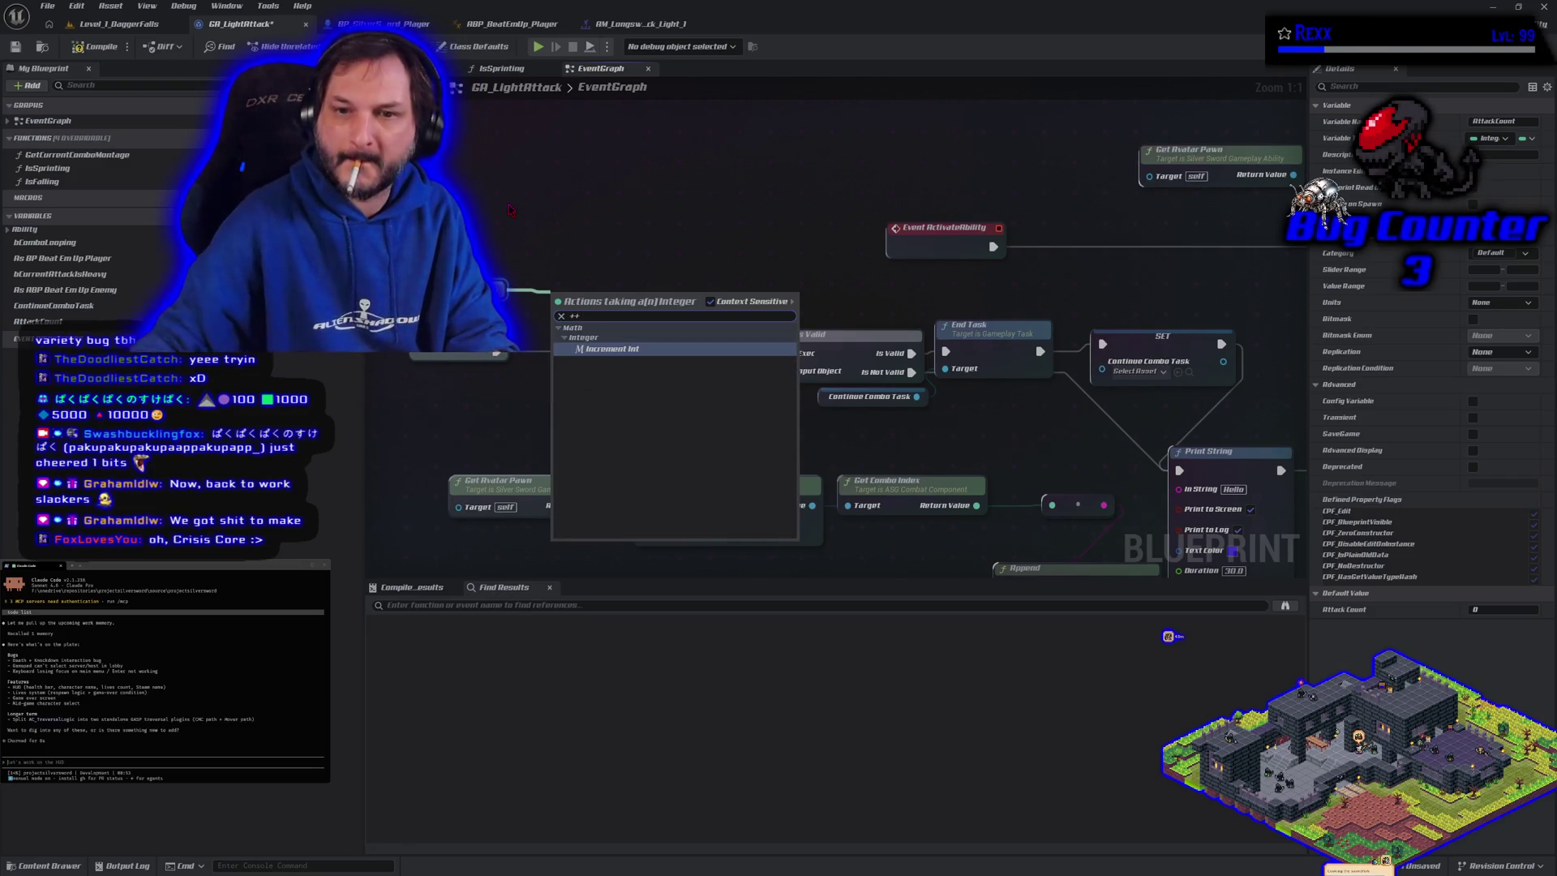
pyautogui.click(630, 348)
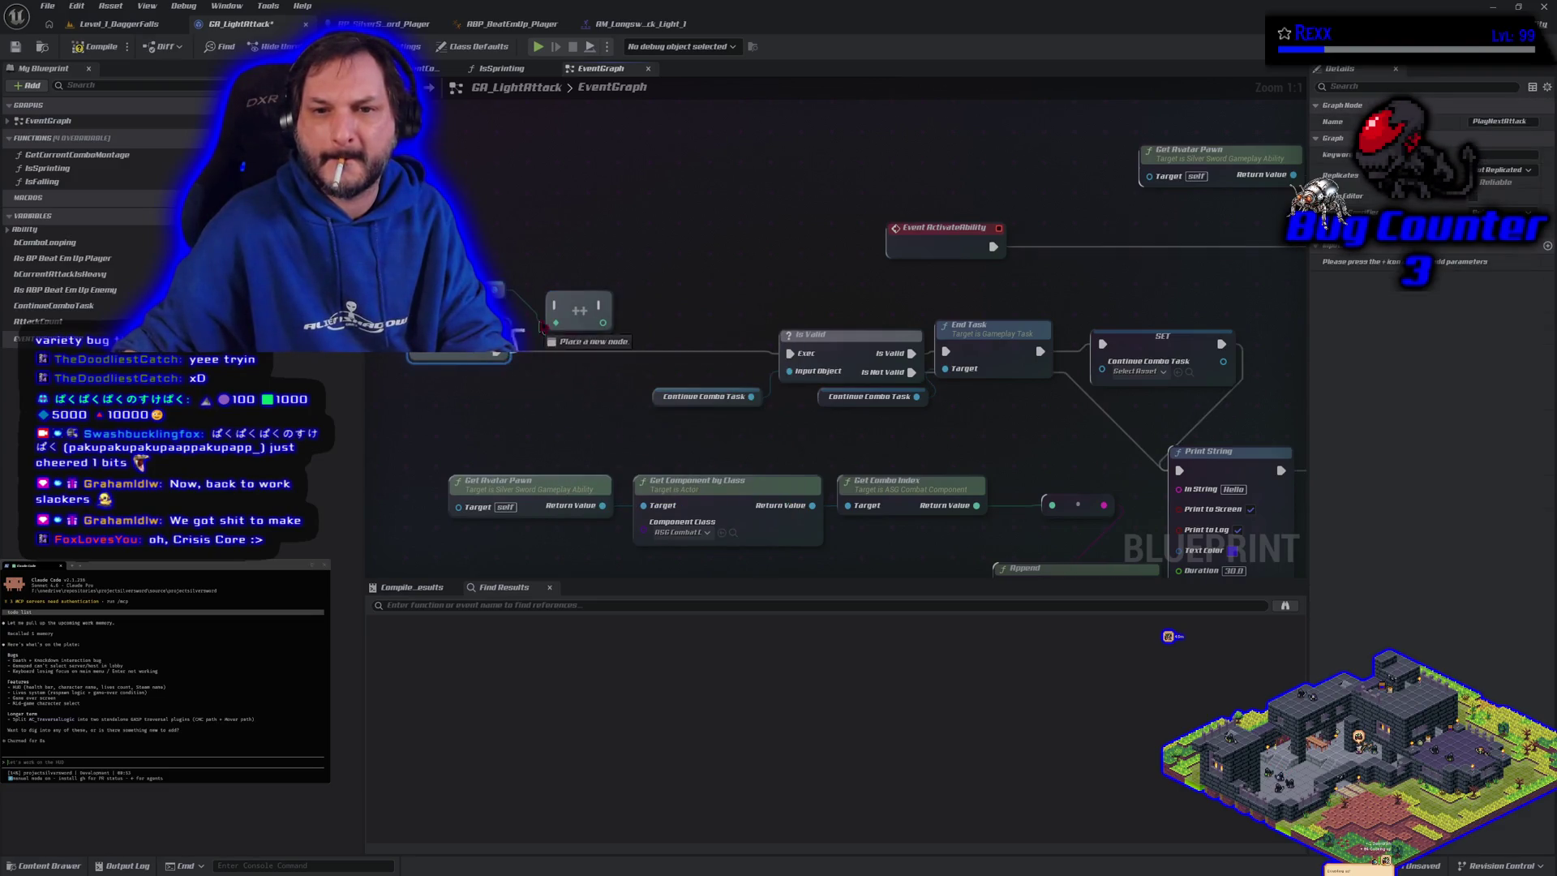
pyautogui.moveTo(580, 311)
pyautogui.mouseDown()
pyautogui.moveTo(570, 357)
pyautogui.moveTo(789, 354)
pyautogui.mouseUp()
pyautogui.scroll(-3, 766, 399)
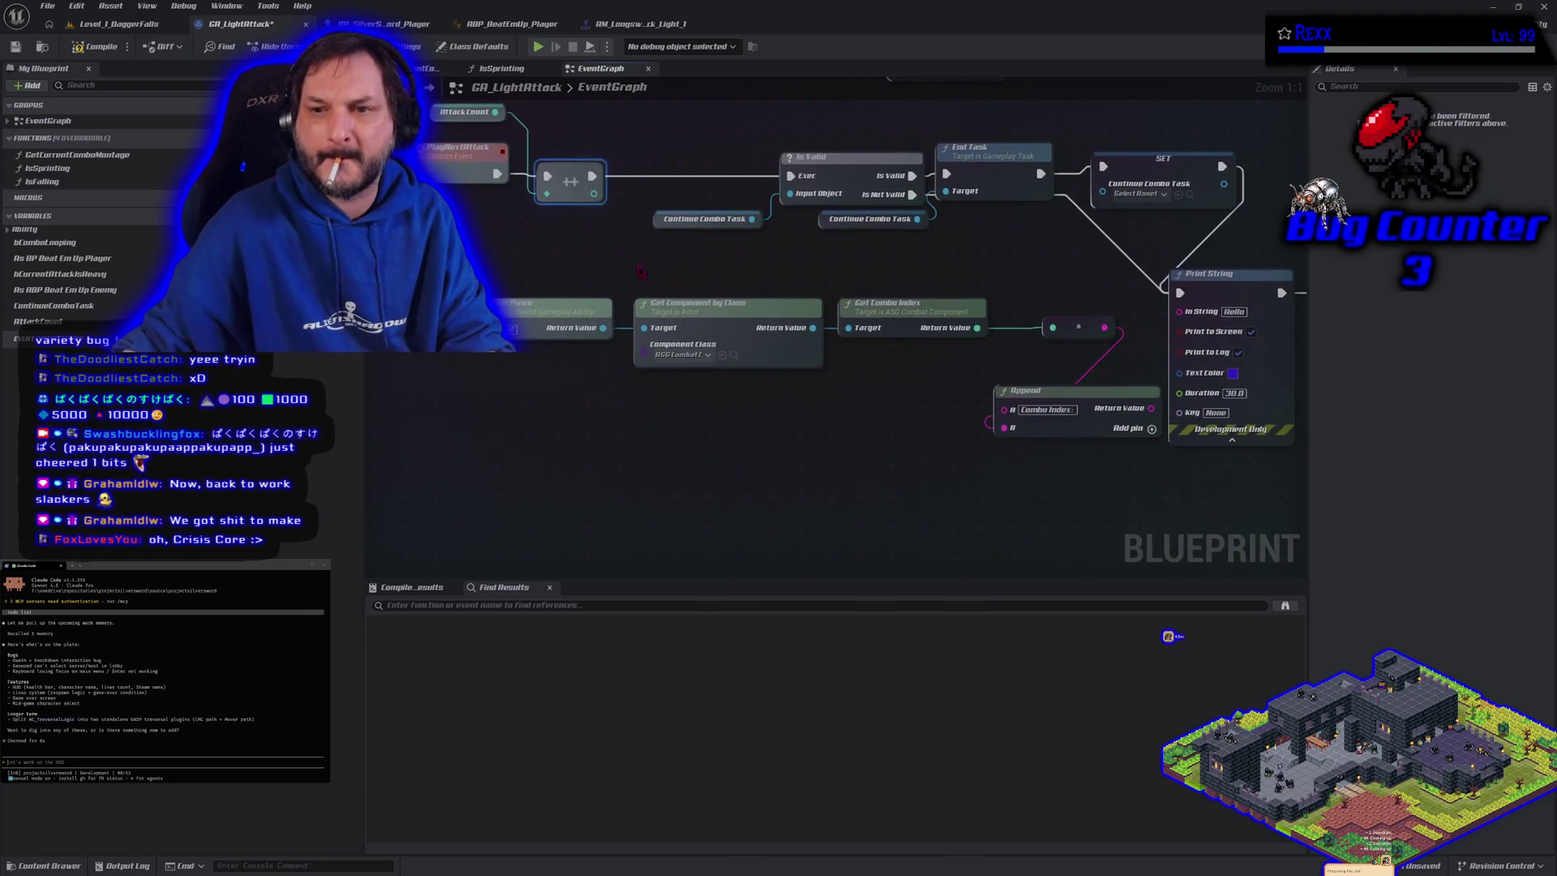
pyautogui.moveTo(594, 193)
pyautogui.mouseDown()
pyautogui.moveTo(892, 357)
pyautogui.moveTo(1135, 357)
pyautogui.moveTo(1190, 339)
pyautogui.moveTo(1180, 311)
pyautogui.mouseUp()
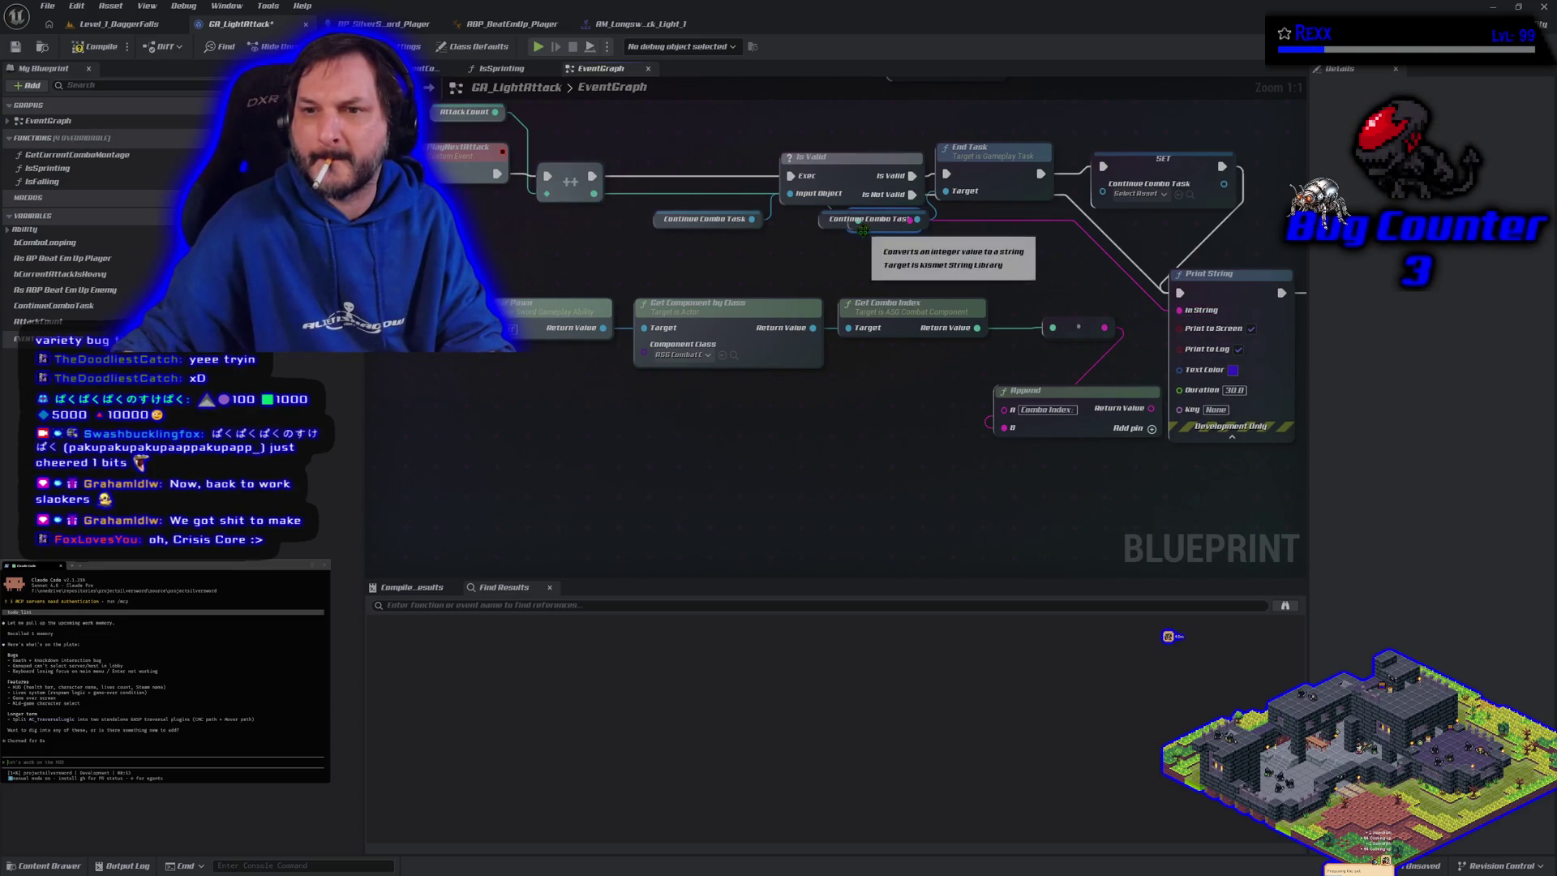
pyautogui.moveTo(865, 256)
pyautogui.mouseDown()
pyautogui.moveTo(665, 286)
pyautogui.moveTo(957, 259)
pyautogui.moveTo(1059, 313)
pyautogui.moveTo(684, 274)
pyautogui.mouseUp()
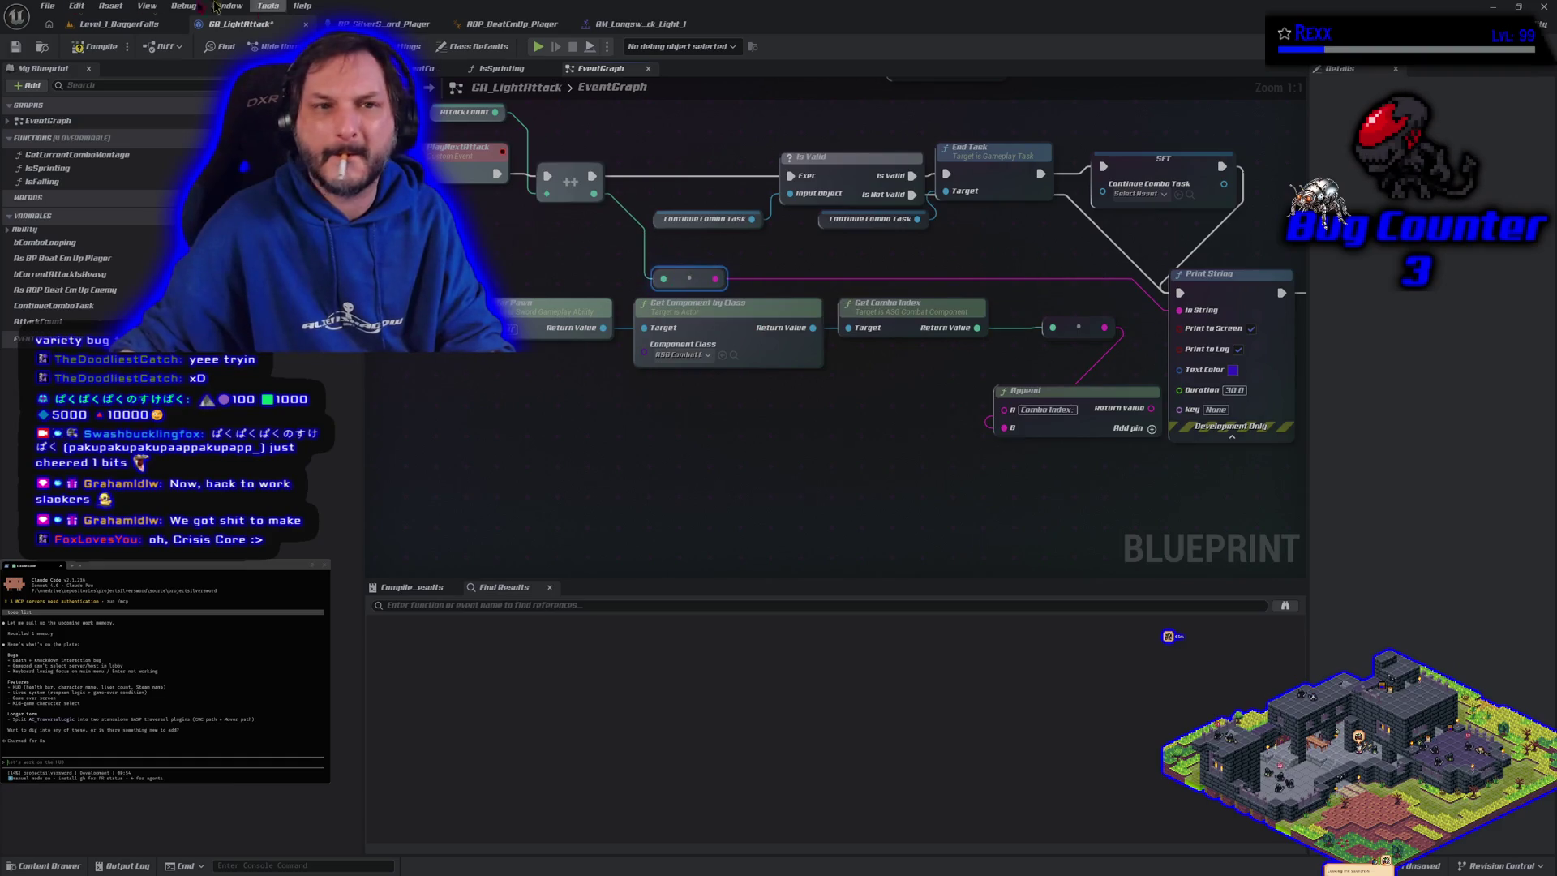
# Compile and save GA_LightAttack, then return to the Level_1_DaggerFalls level
pyautogui.click(556, 493)
pyautogui.hotkey('ctrl', 's')
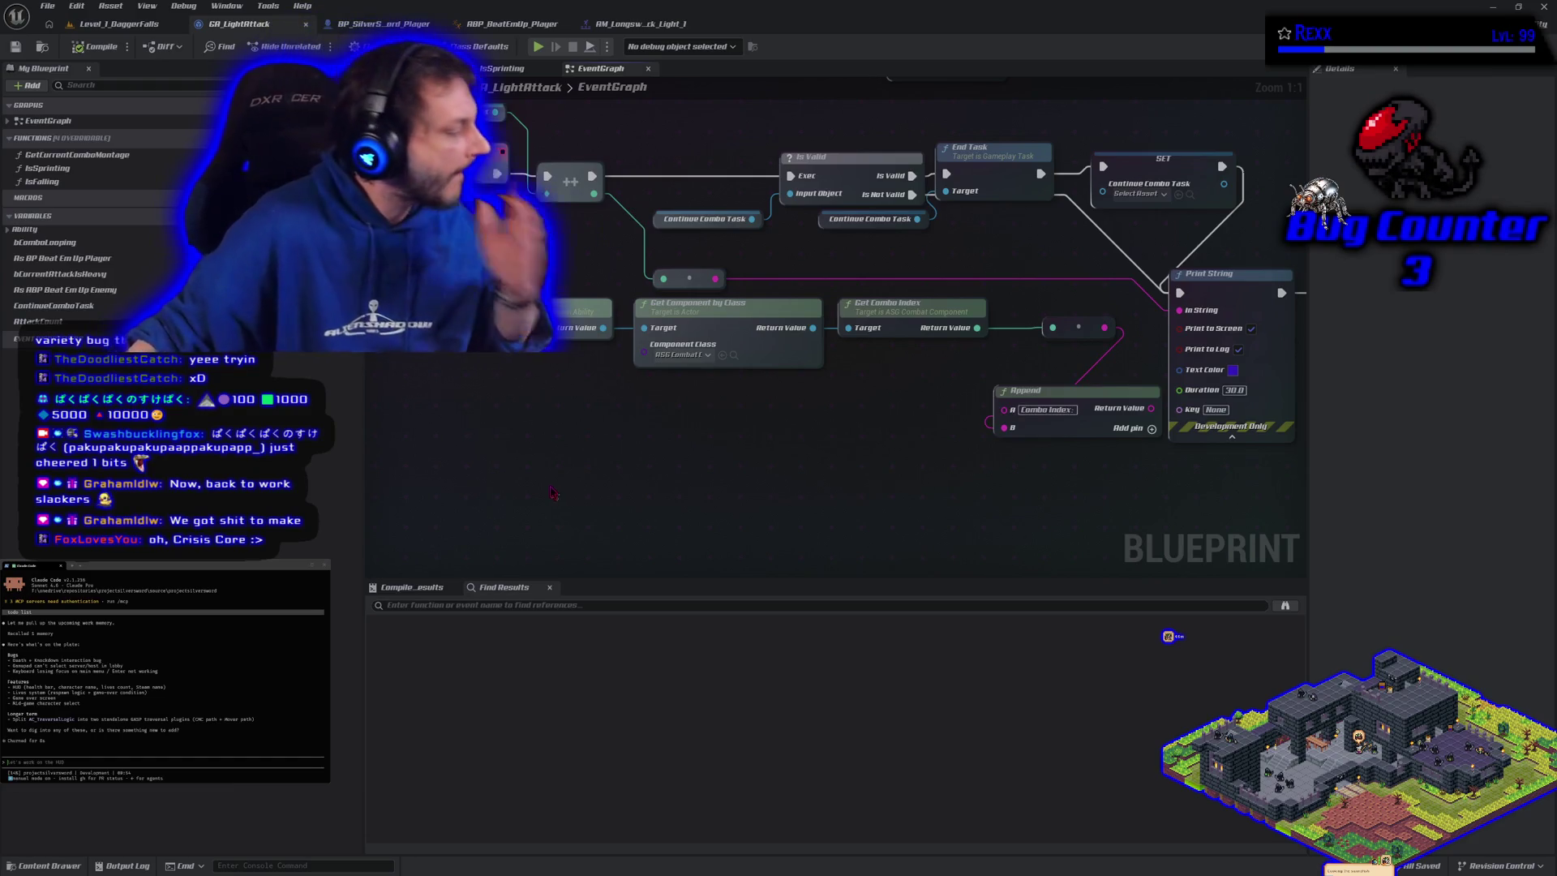
pyautogui.click(106, 24)
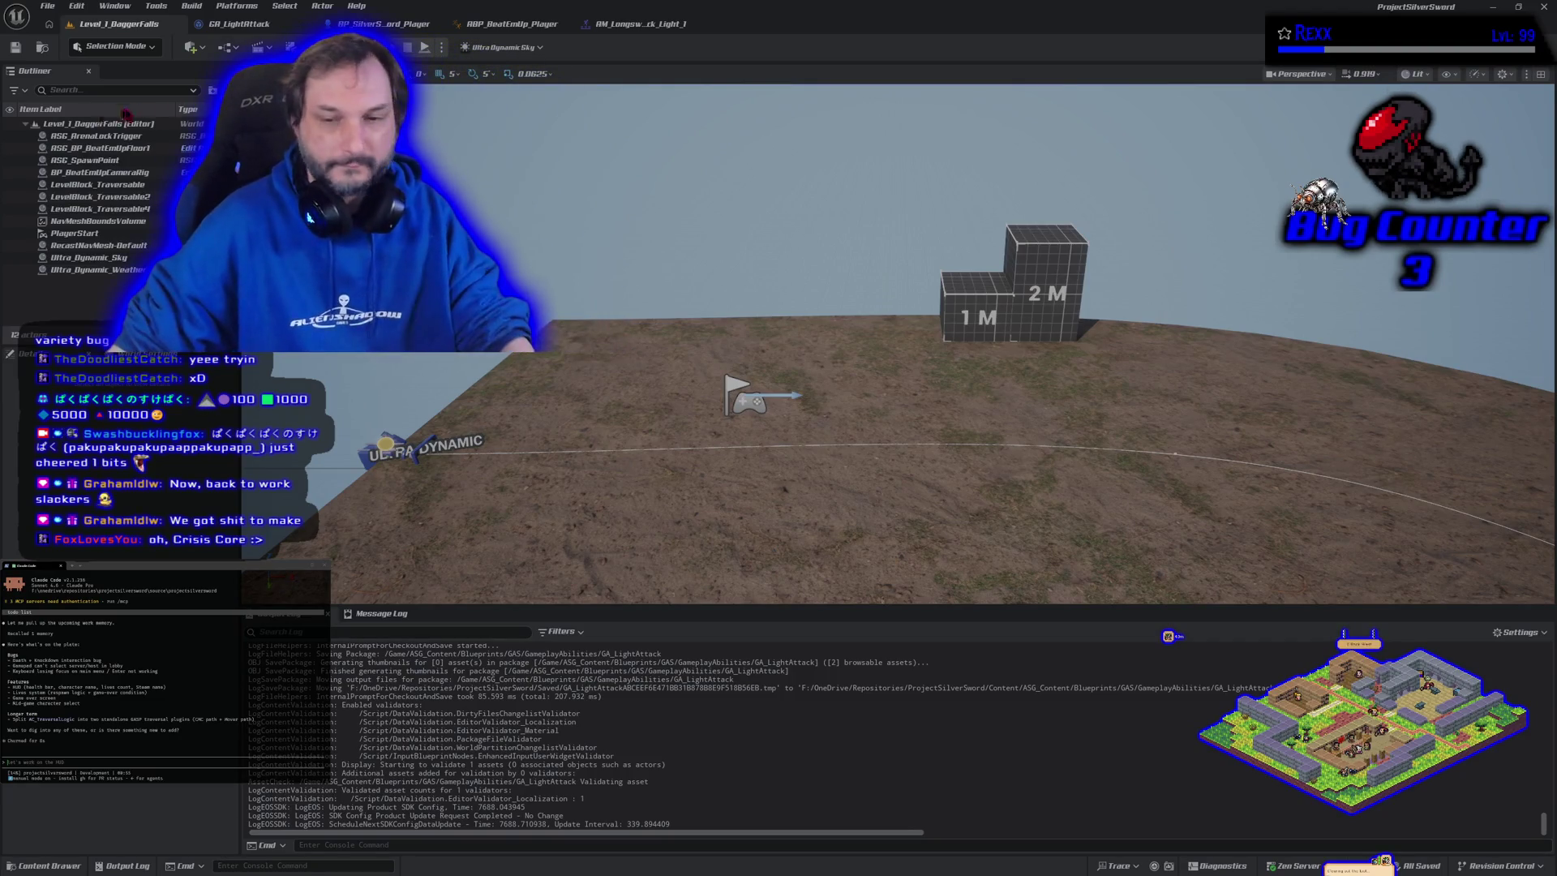
# Tilt the level camera down toward the ground, then return to the GA_LightAttack graph
pyautogui.moveTo(893, 365)
pyautogui.mouseDown()
pyautogui.moveTo(893, 194)
pyautogui.moveTo(892, 251)
pyautogui.mouseUp()
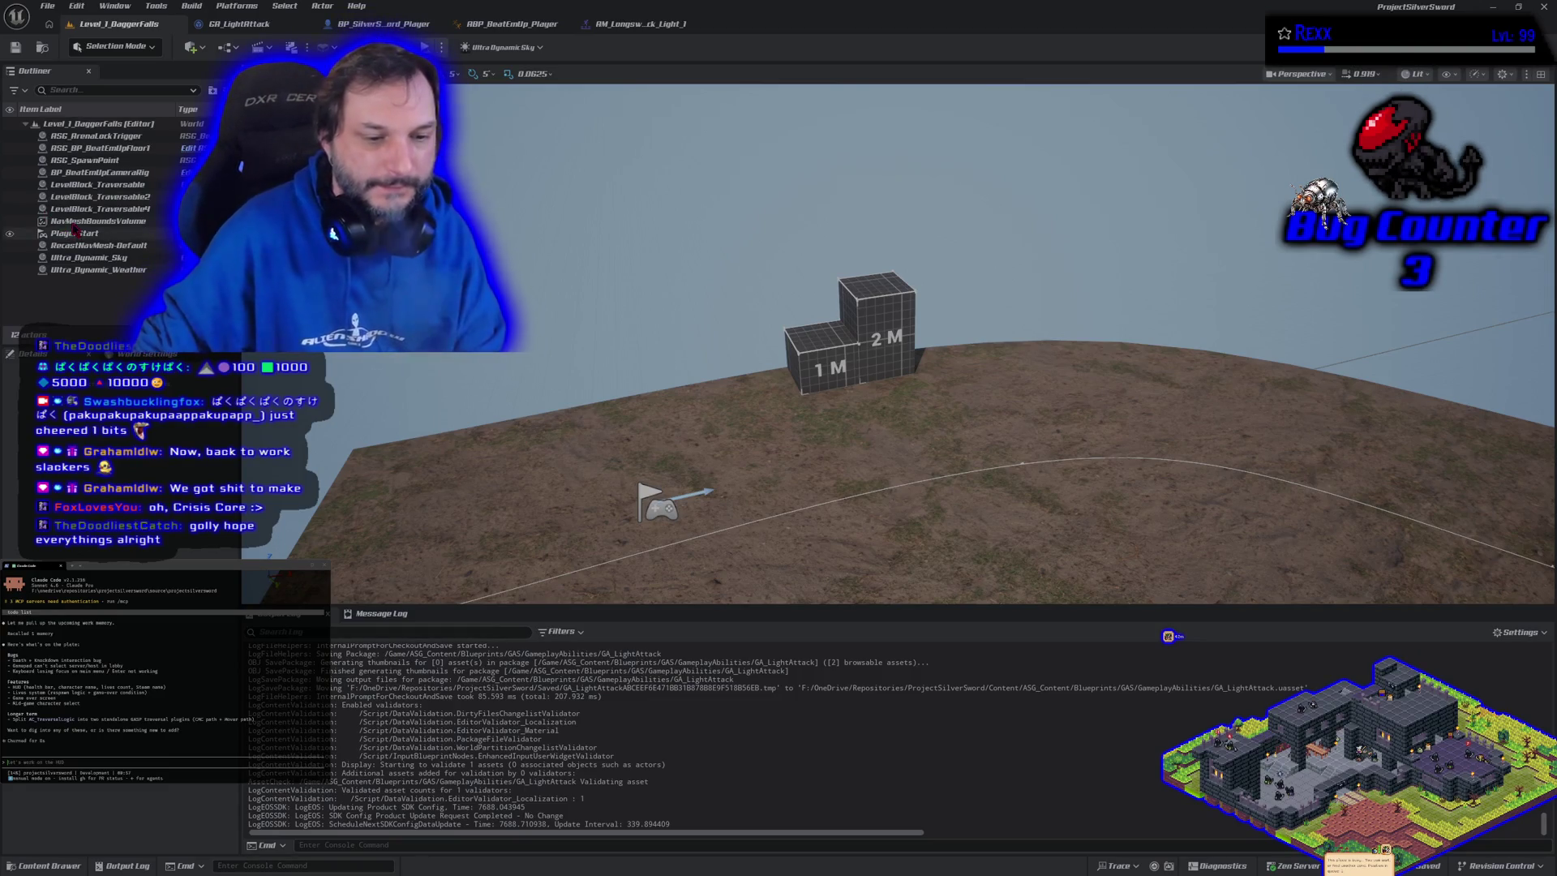
pyautogui.click(237, 24)
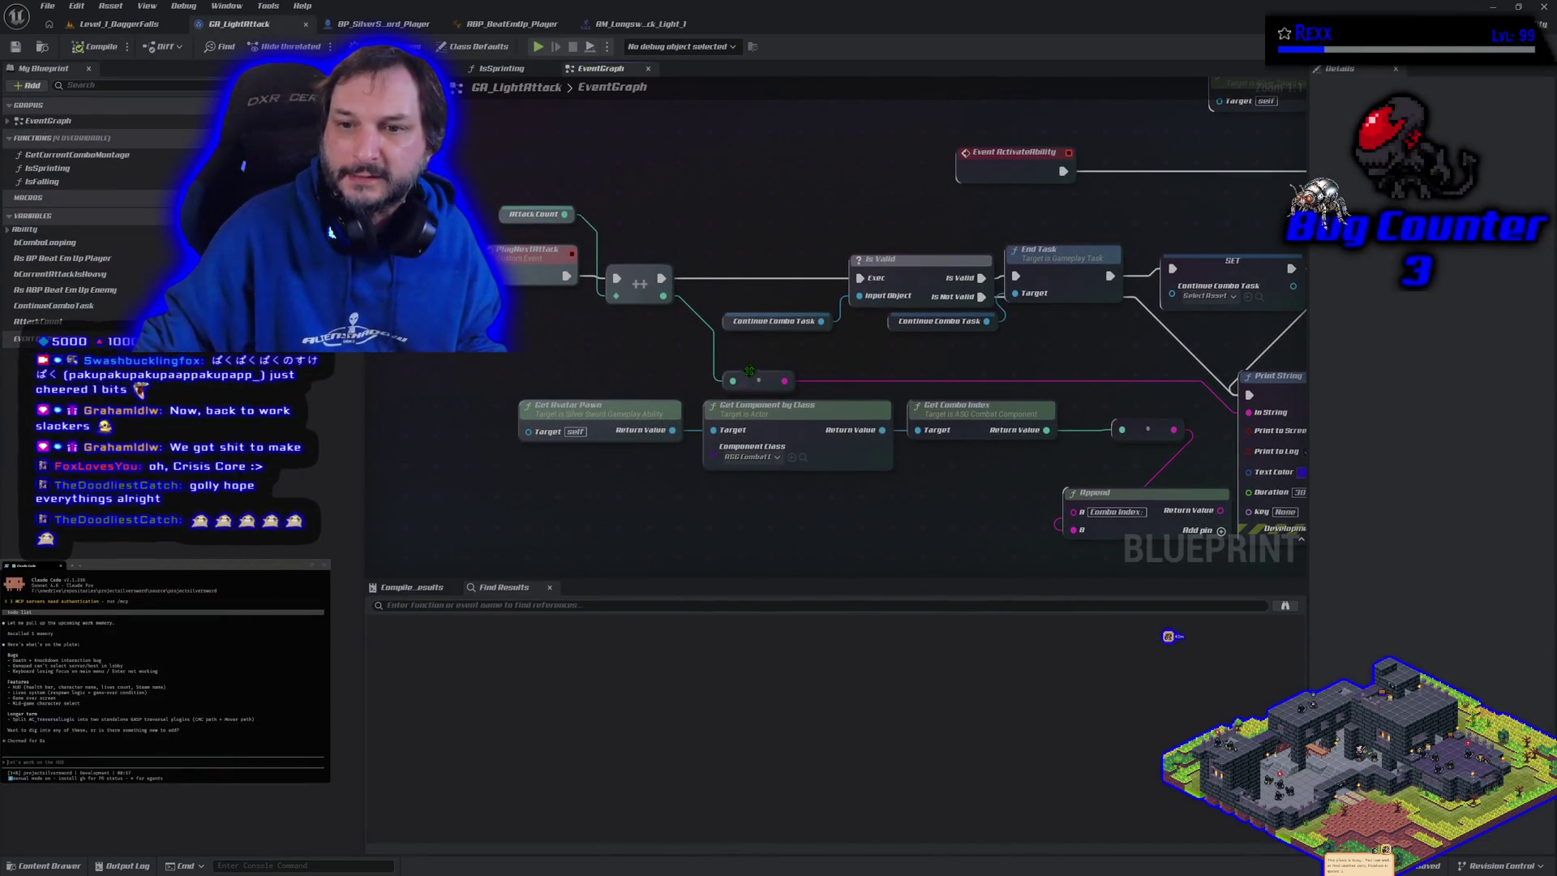
pyautogui.click(644, 277)
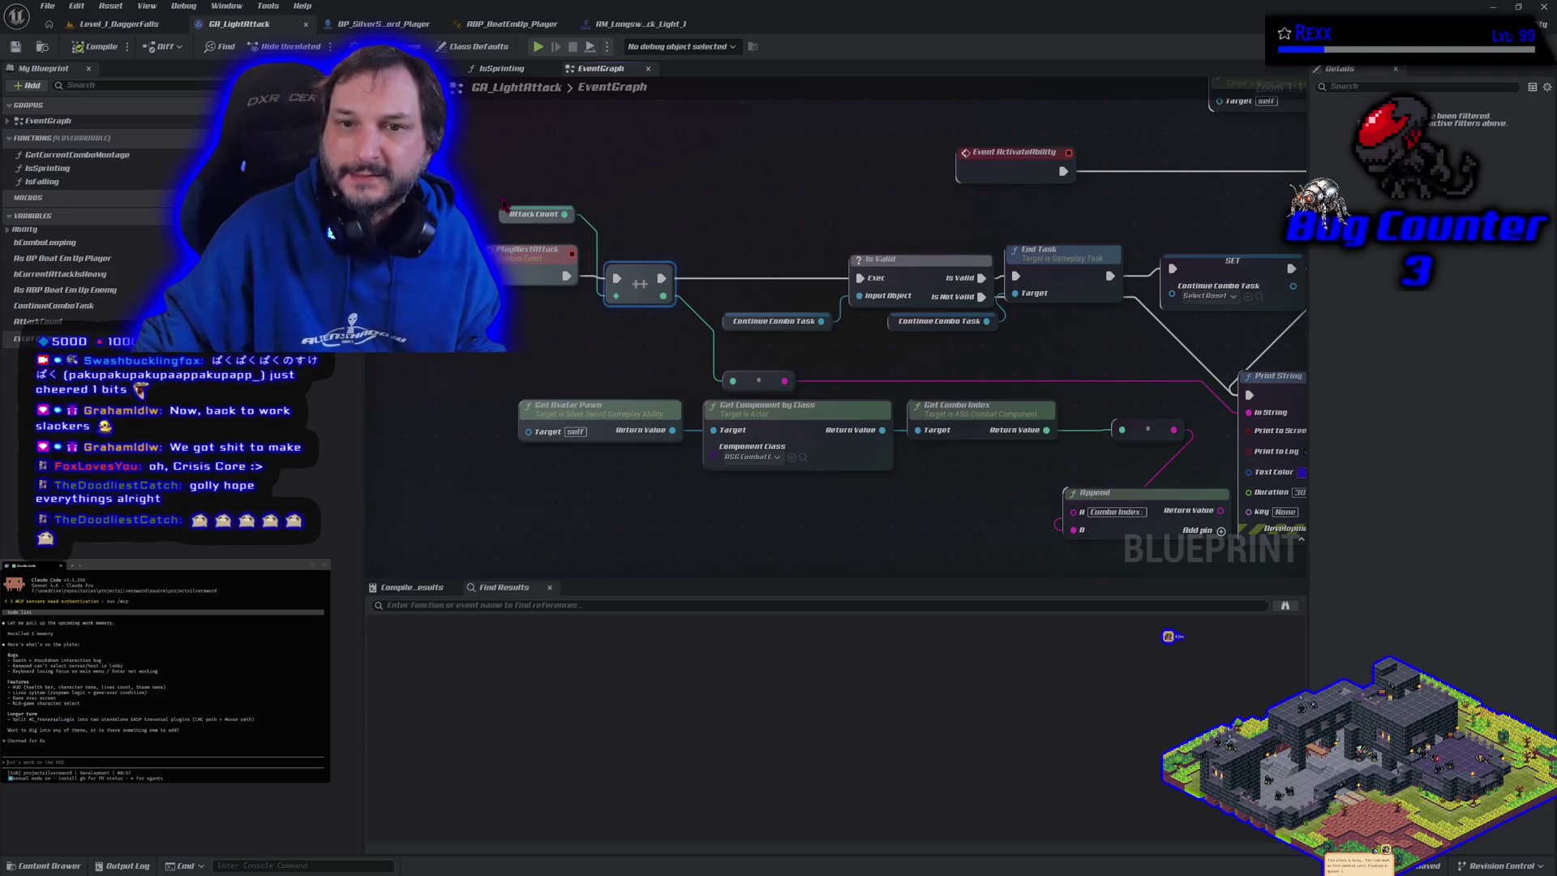
pyautogui.click(533, 214)
pyautogui.click(114, 23)
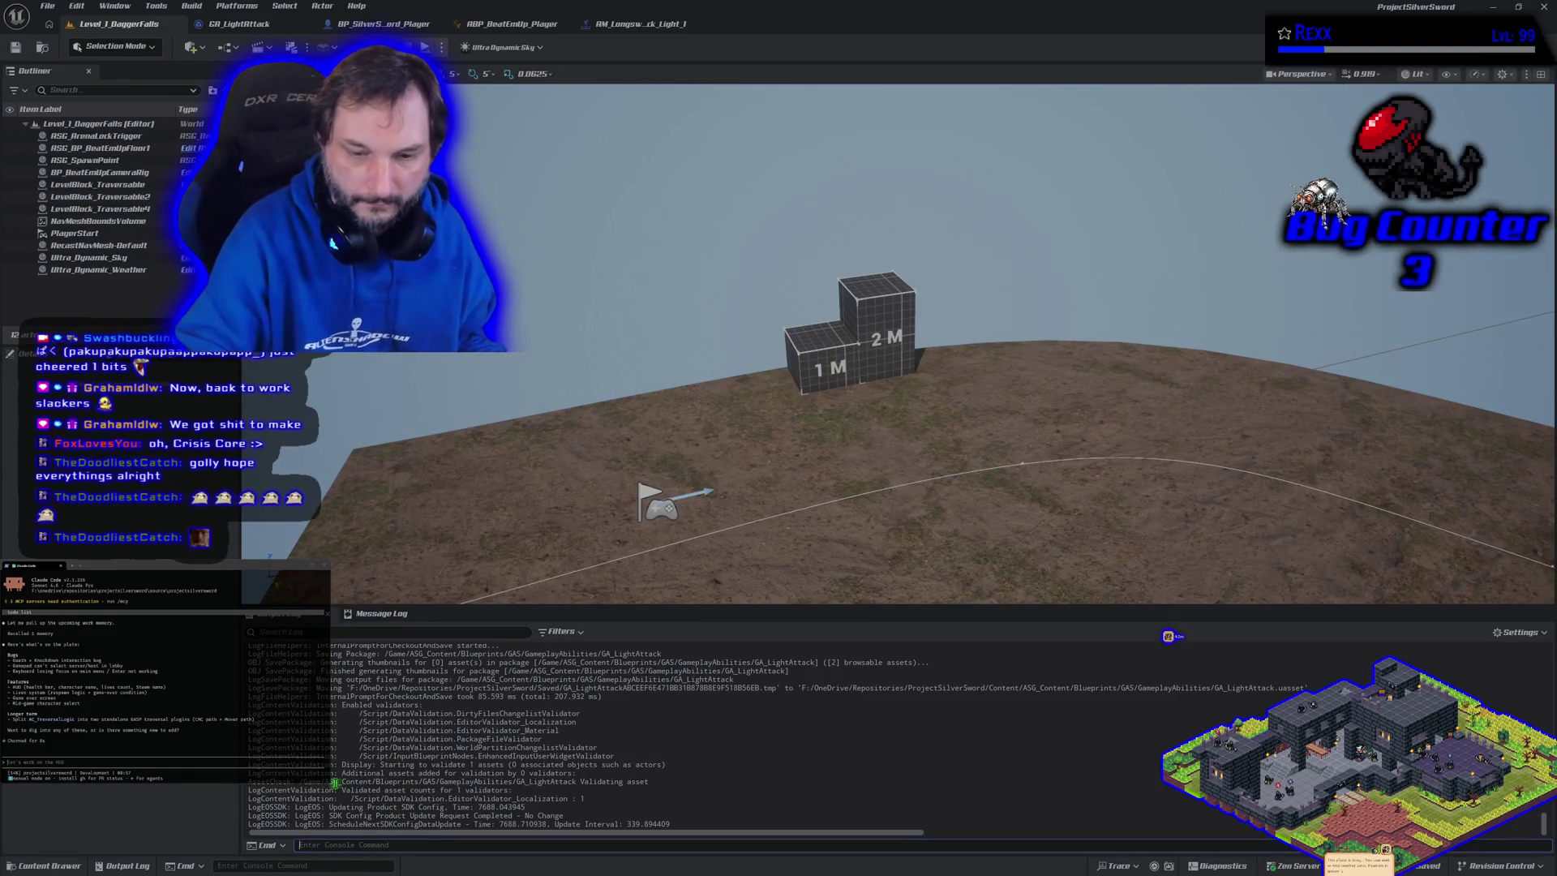
# Remove the packet lag, run a two-player session, and attack until Server/Client counts reach 46
pyautogui.write('Net PktLag=1')
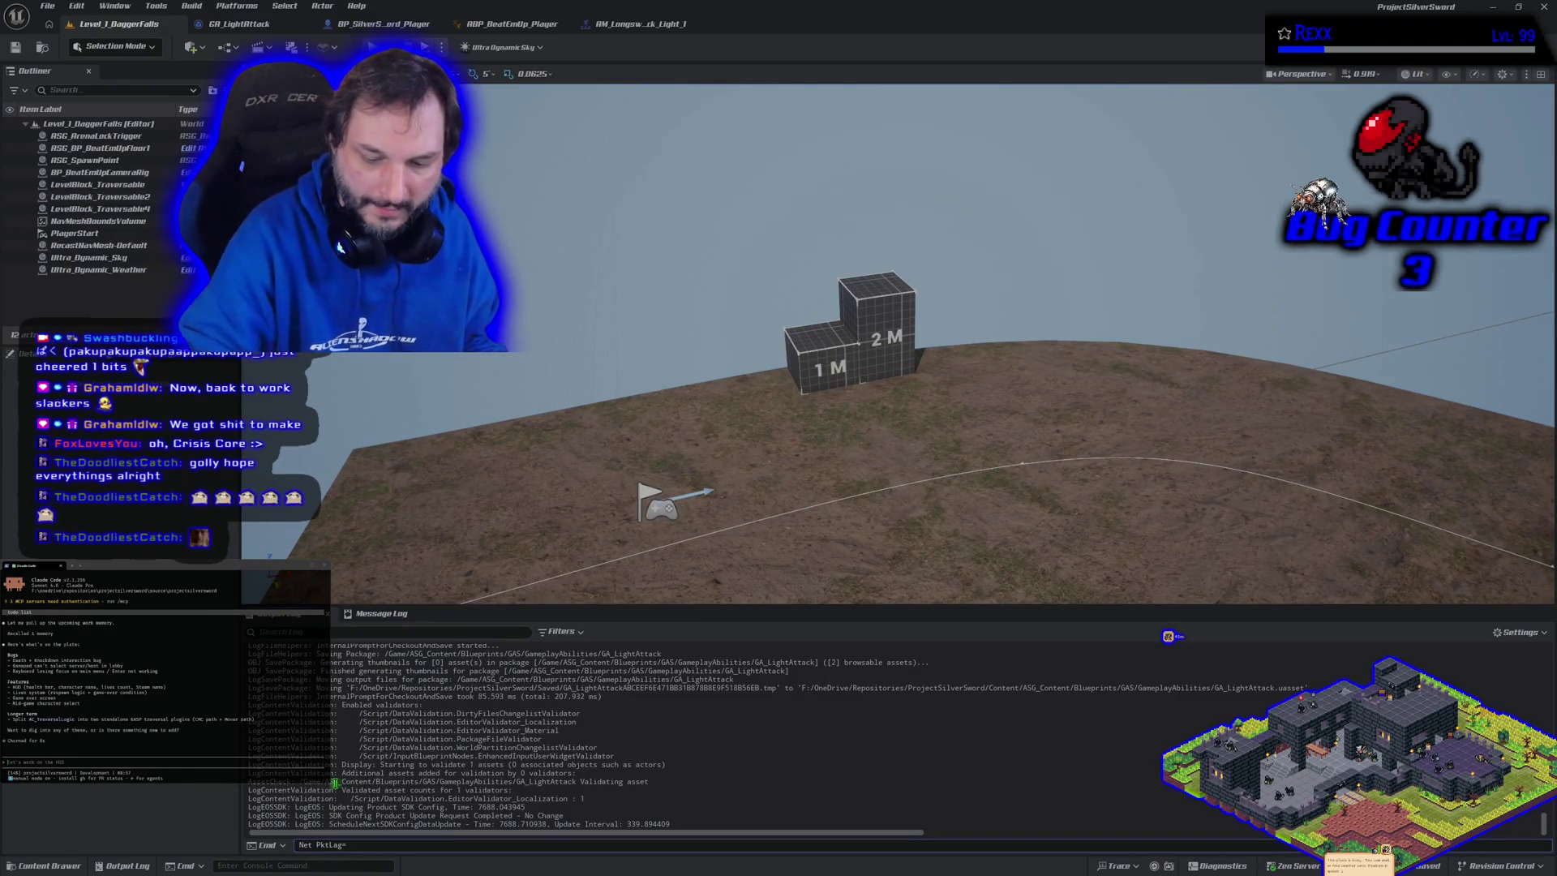
pyautogui.press('Return')
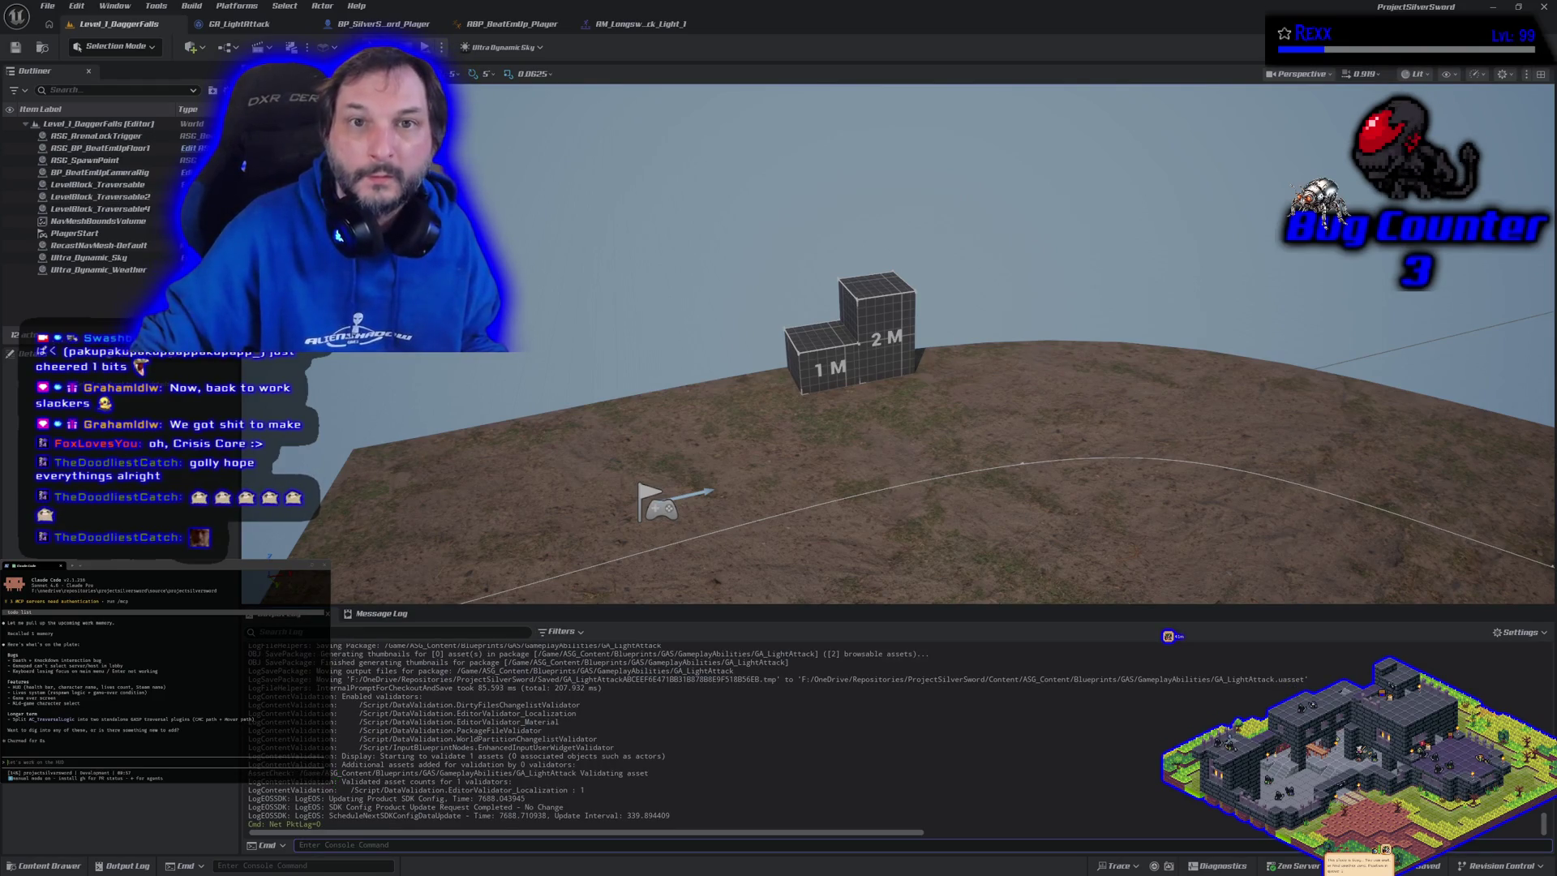
pyautogui.hotkey('alt', 'p')
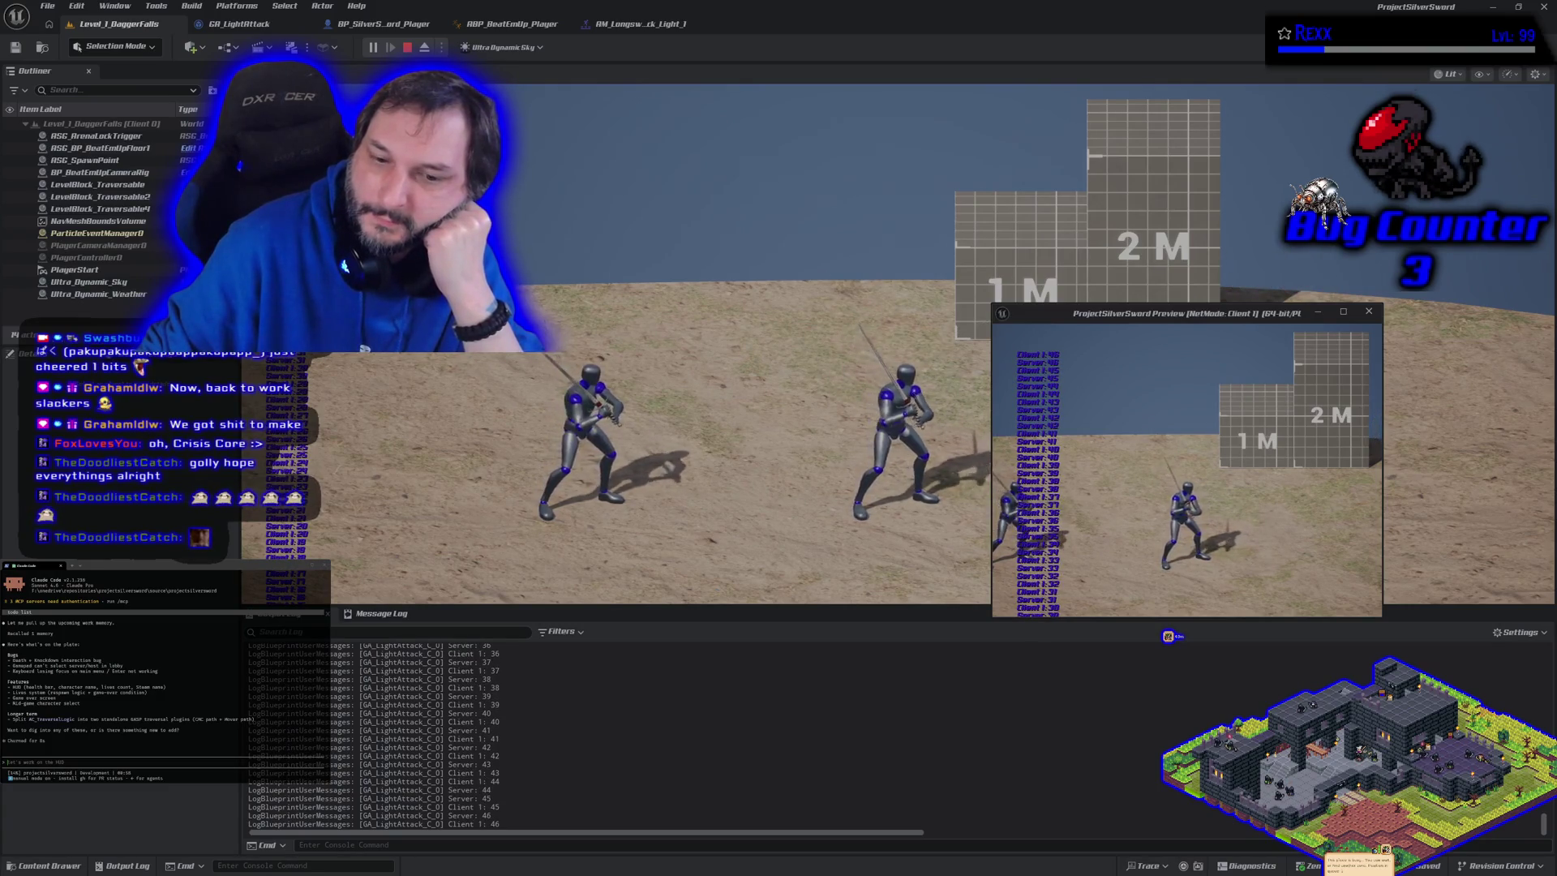
pyautogui.click(1318, 311)
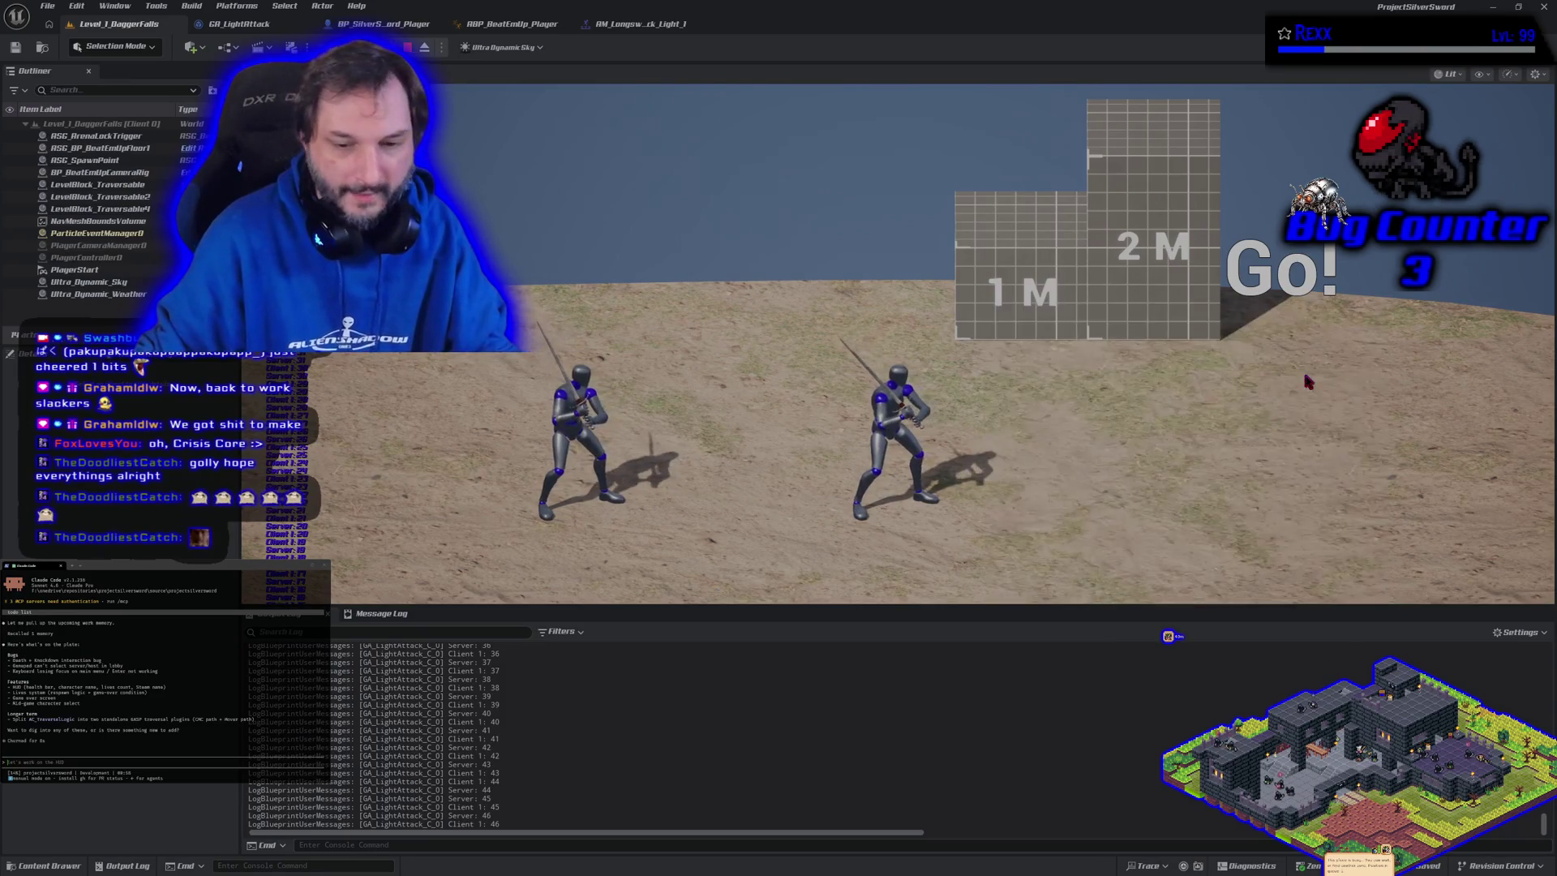
# Reapply Net PktLag=300, test combos in the client window until the count reaches 75, then stop
pyautogui.click(583, 847)
pyautogui.press('Up')
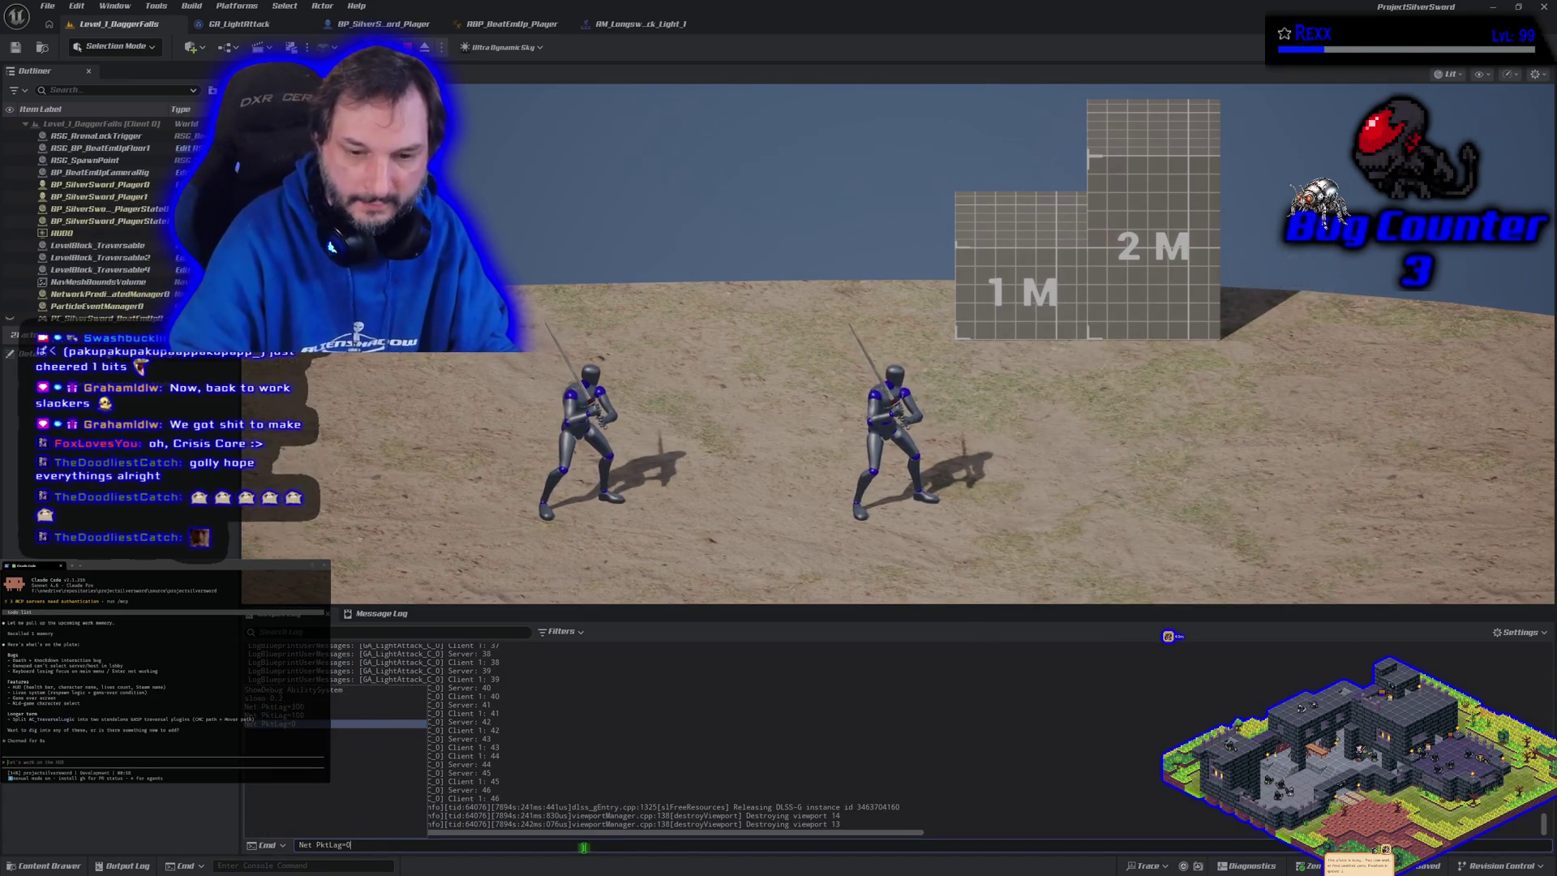
pyautogui.press('Up')
pyautogui.press('Up')
pyautogui.press('Return')
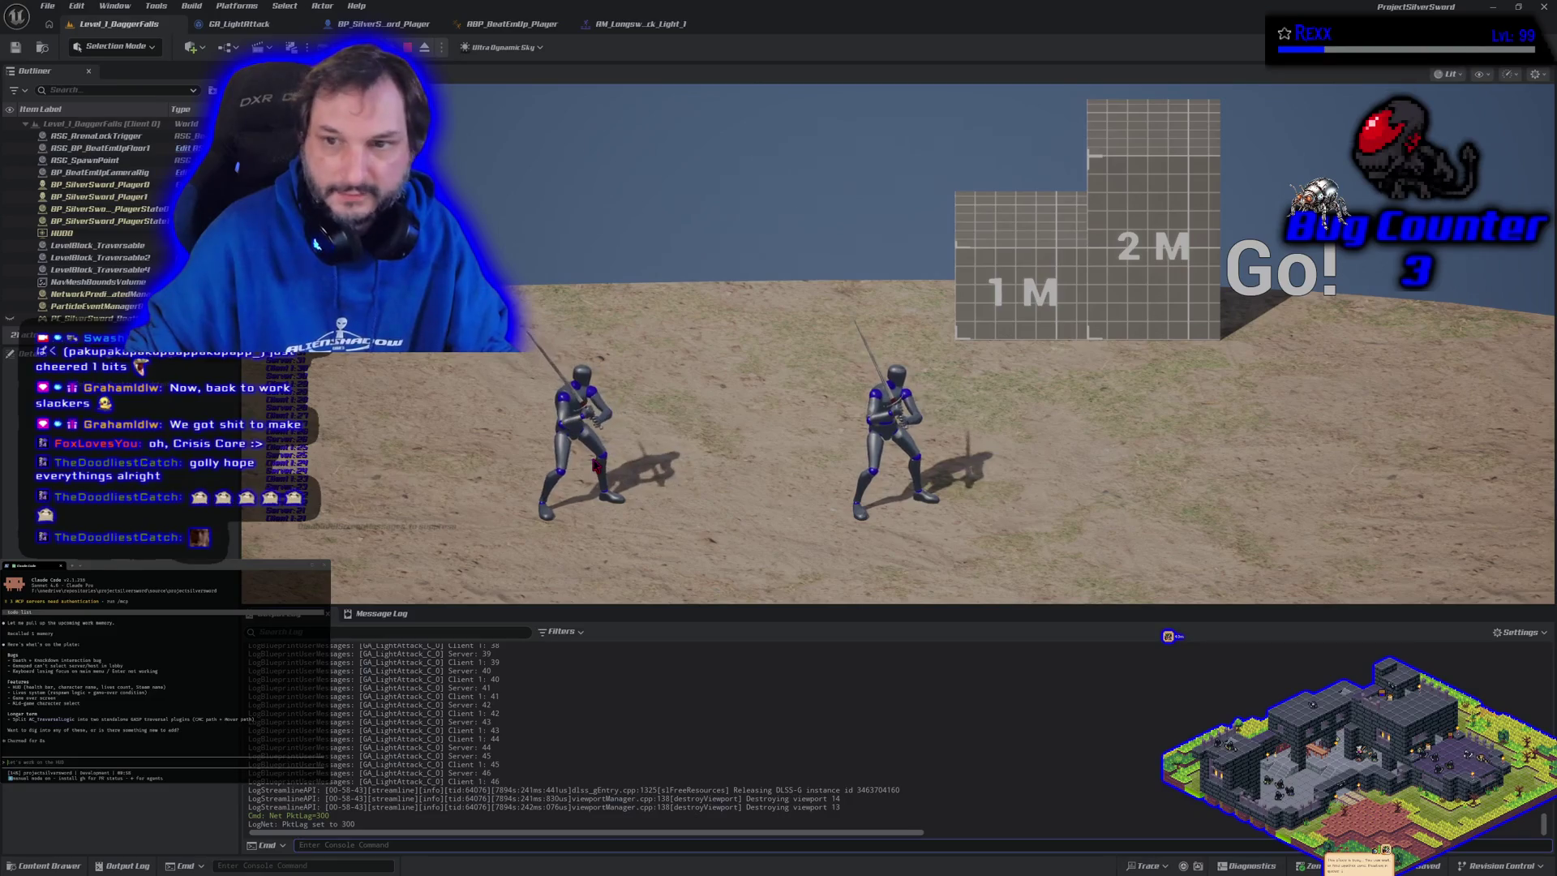
pyautogui.hotkey('alt', 'Tab')
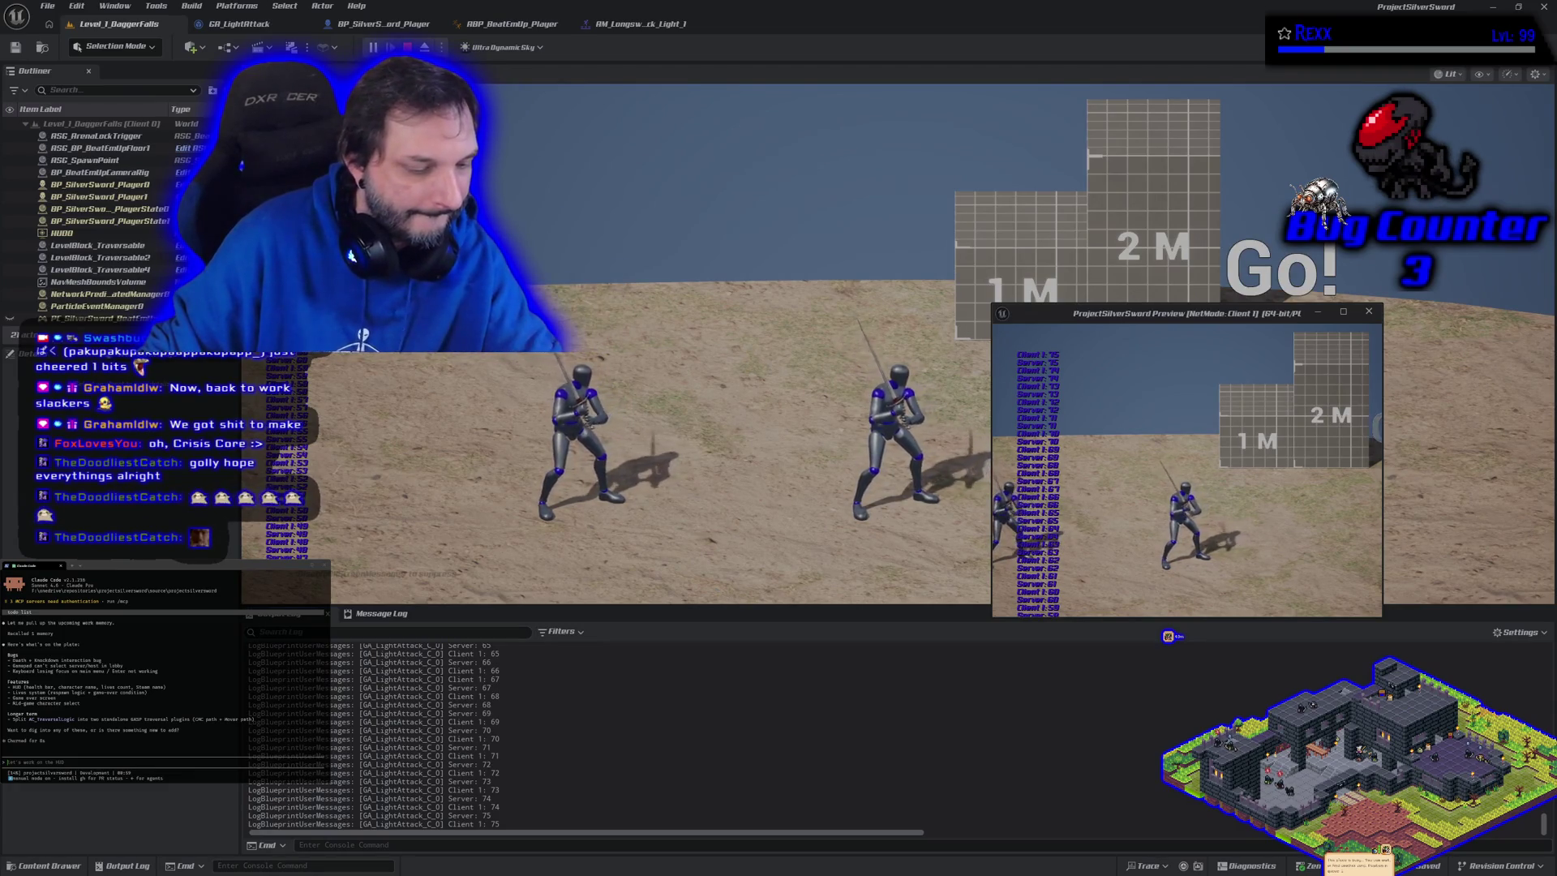
pyautogui.press('Escape')
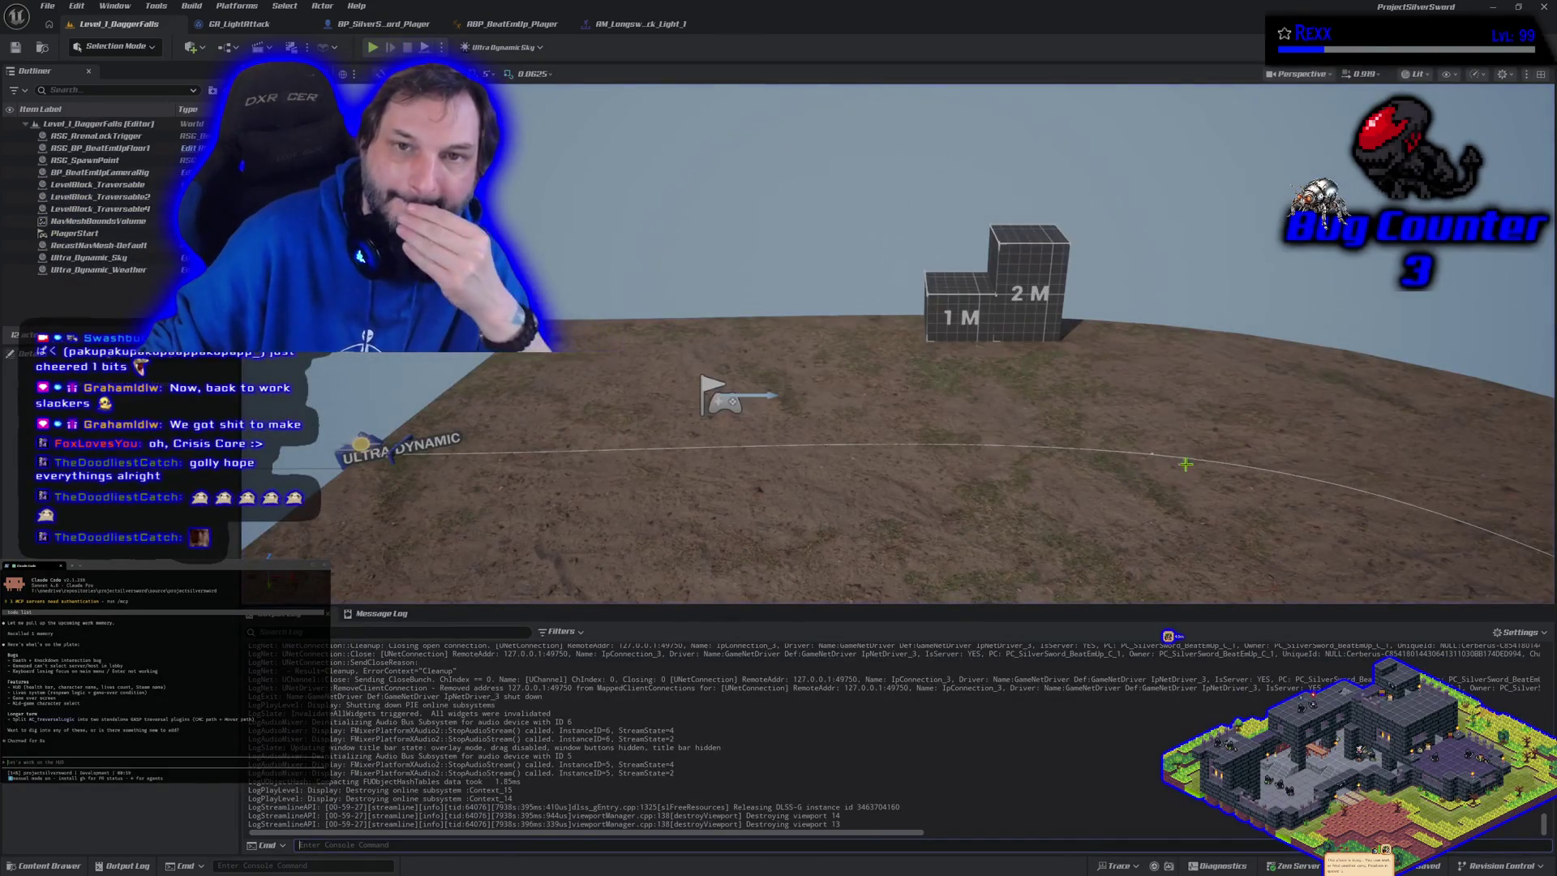
# Move the AttackCount getter lower in GA_LightAttack's EventGraph, then return to the level viewport
pyautogui.click(239, 24)
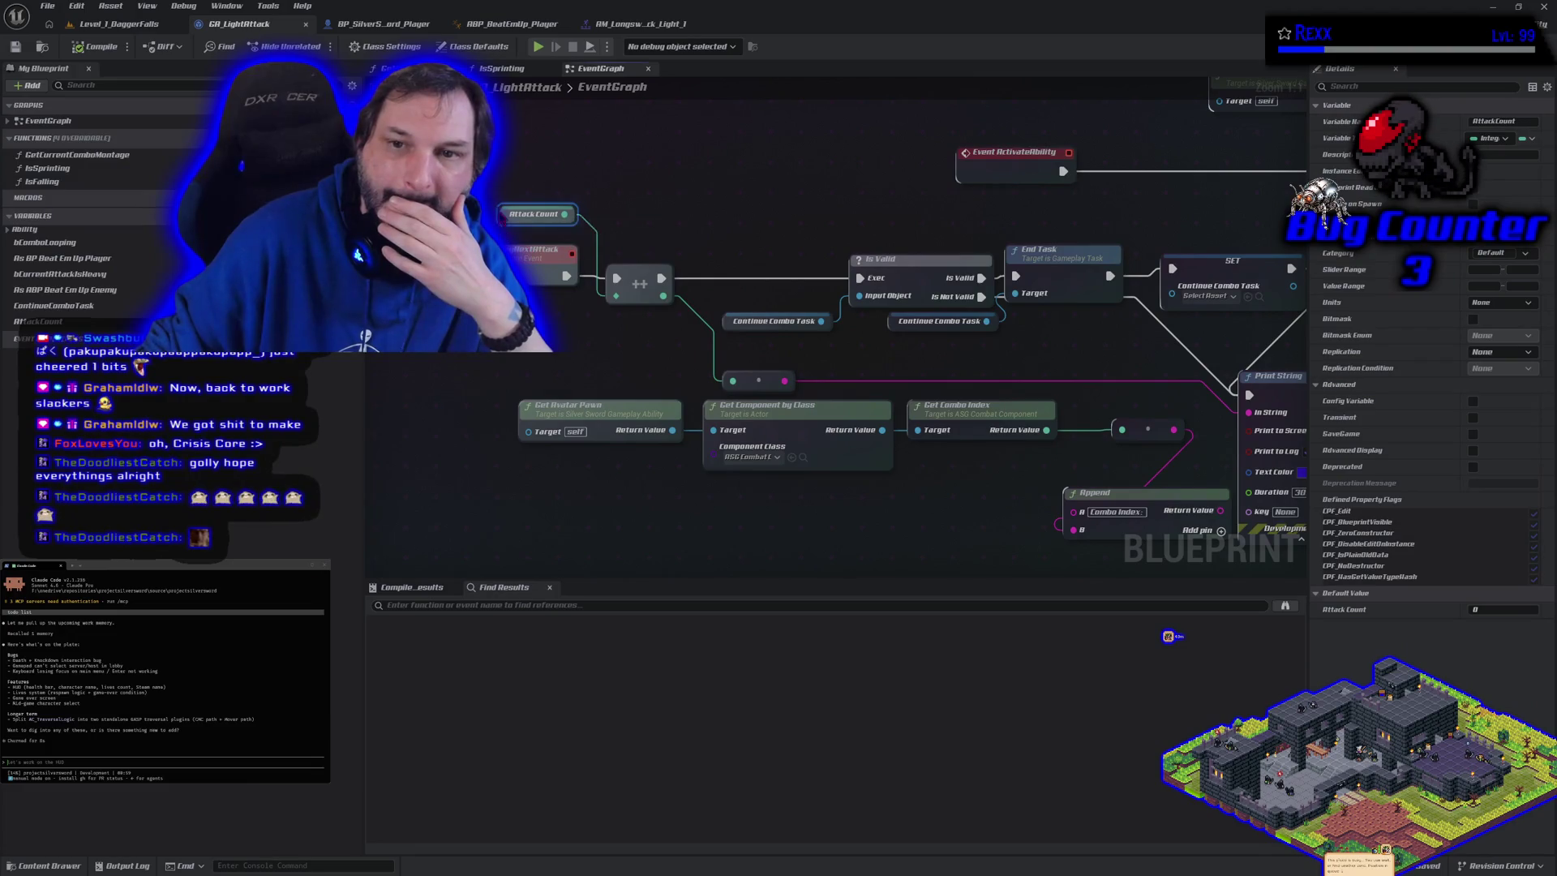
pyautogui.moveTo(534, 215); pyautogui.dragTo(544, 310)
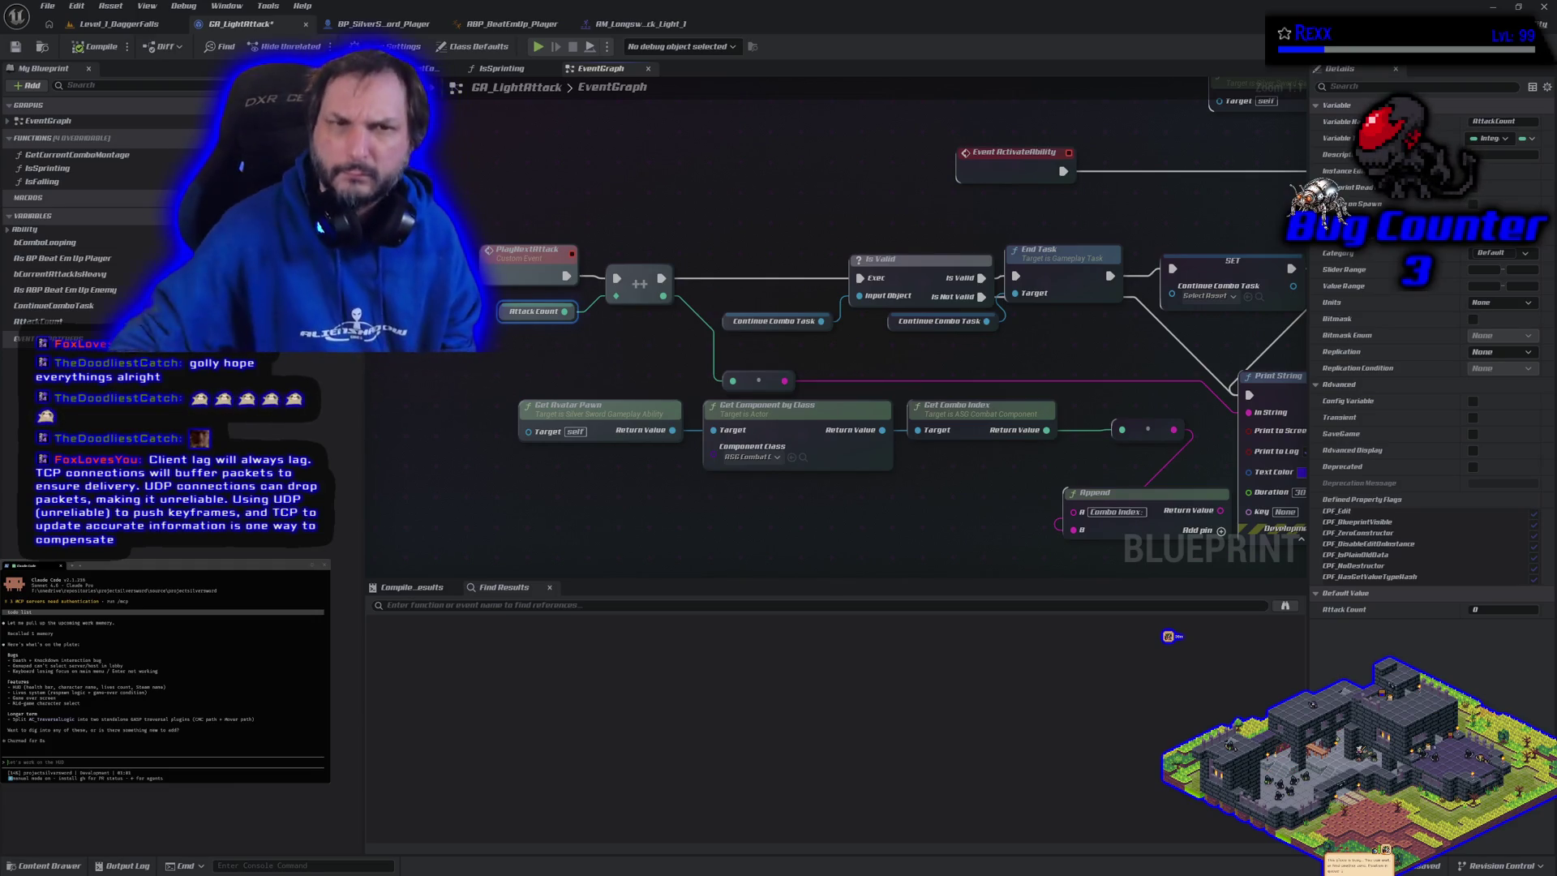
pyautogui.click(159, 25)
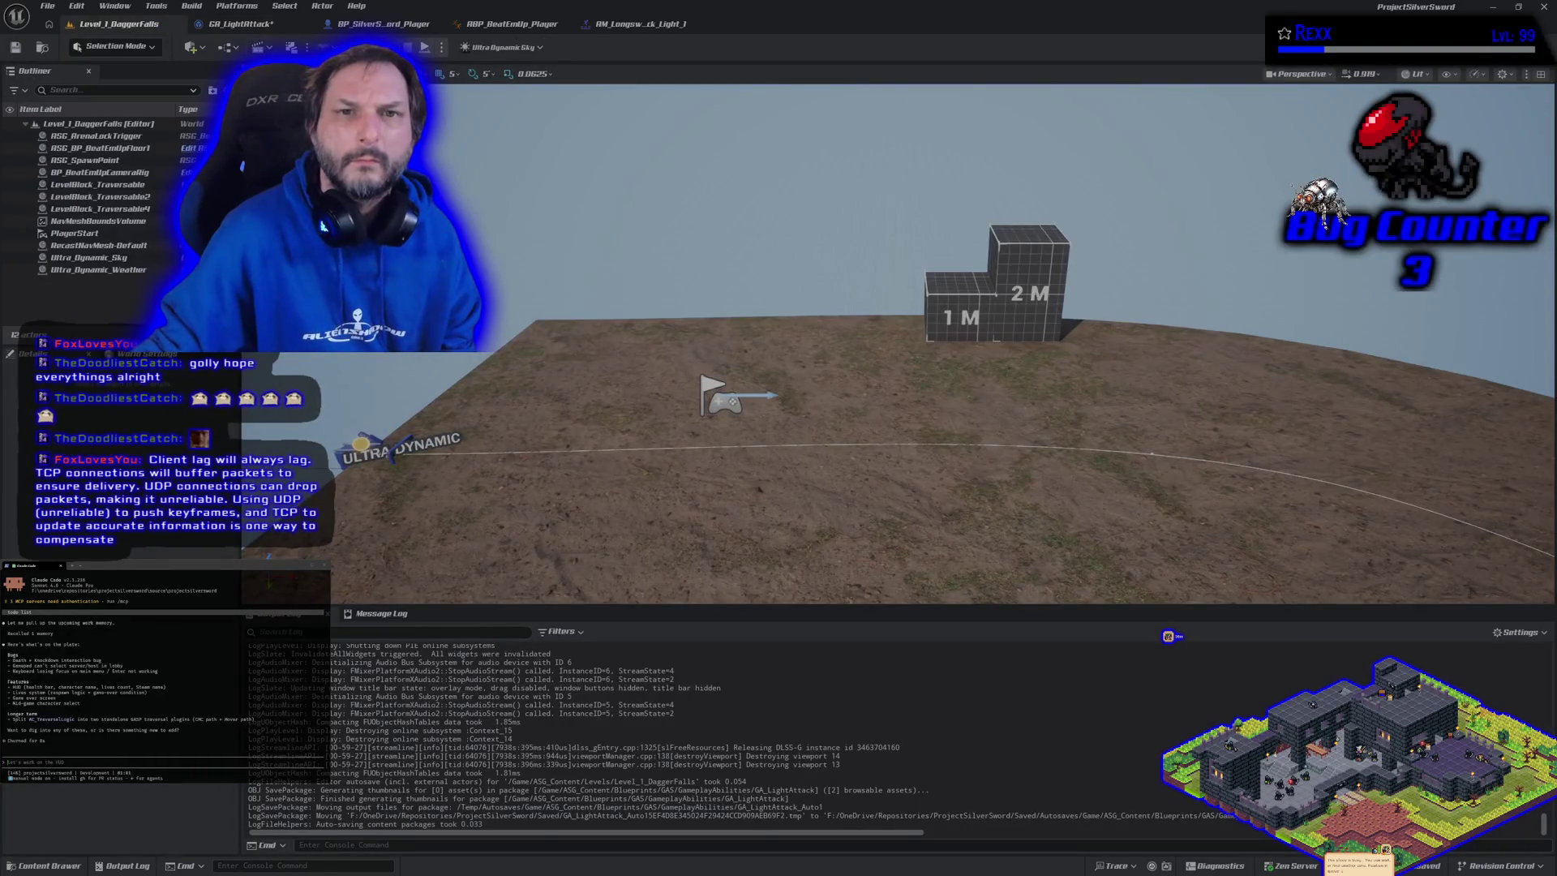
# Play a multiplayer session, run right and attack until counts reach 48, then stop
pyautogui.hotkey('alt', 'p')
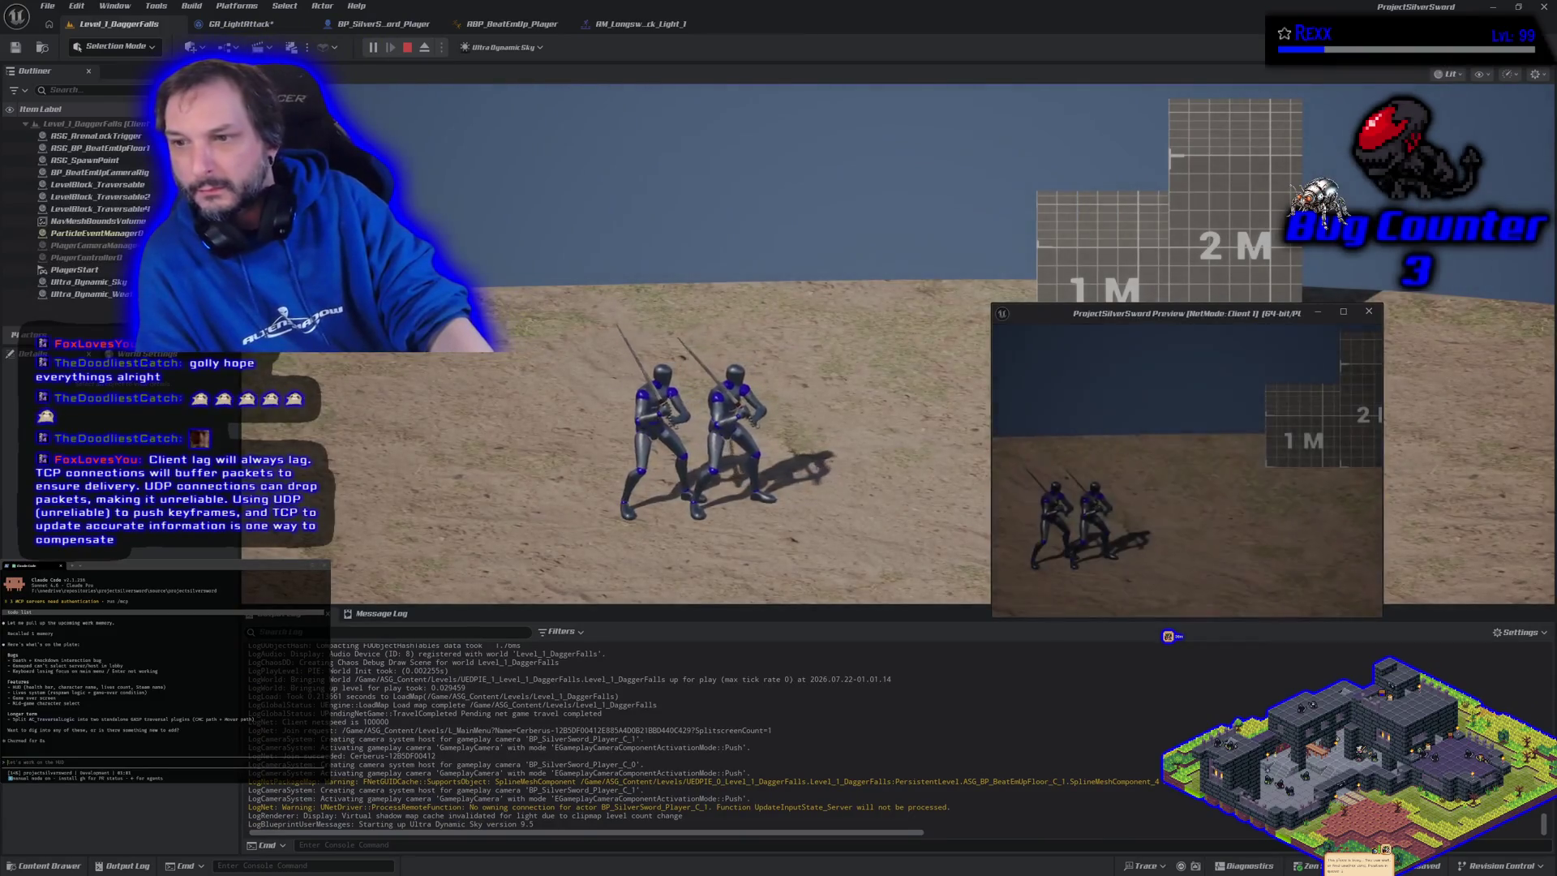
pyautogui.press('d')
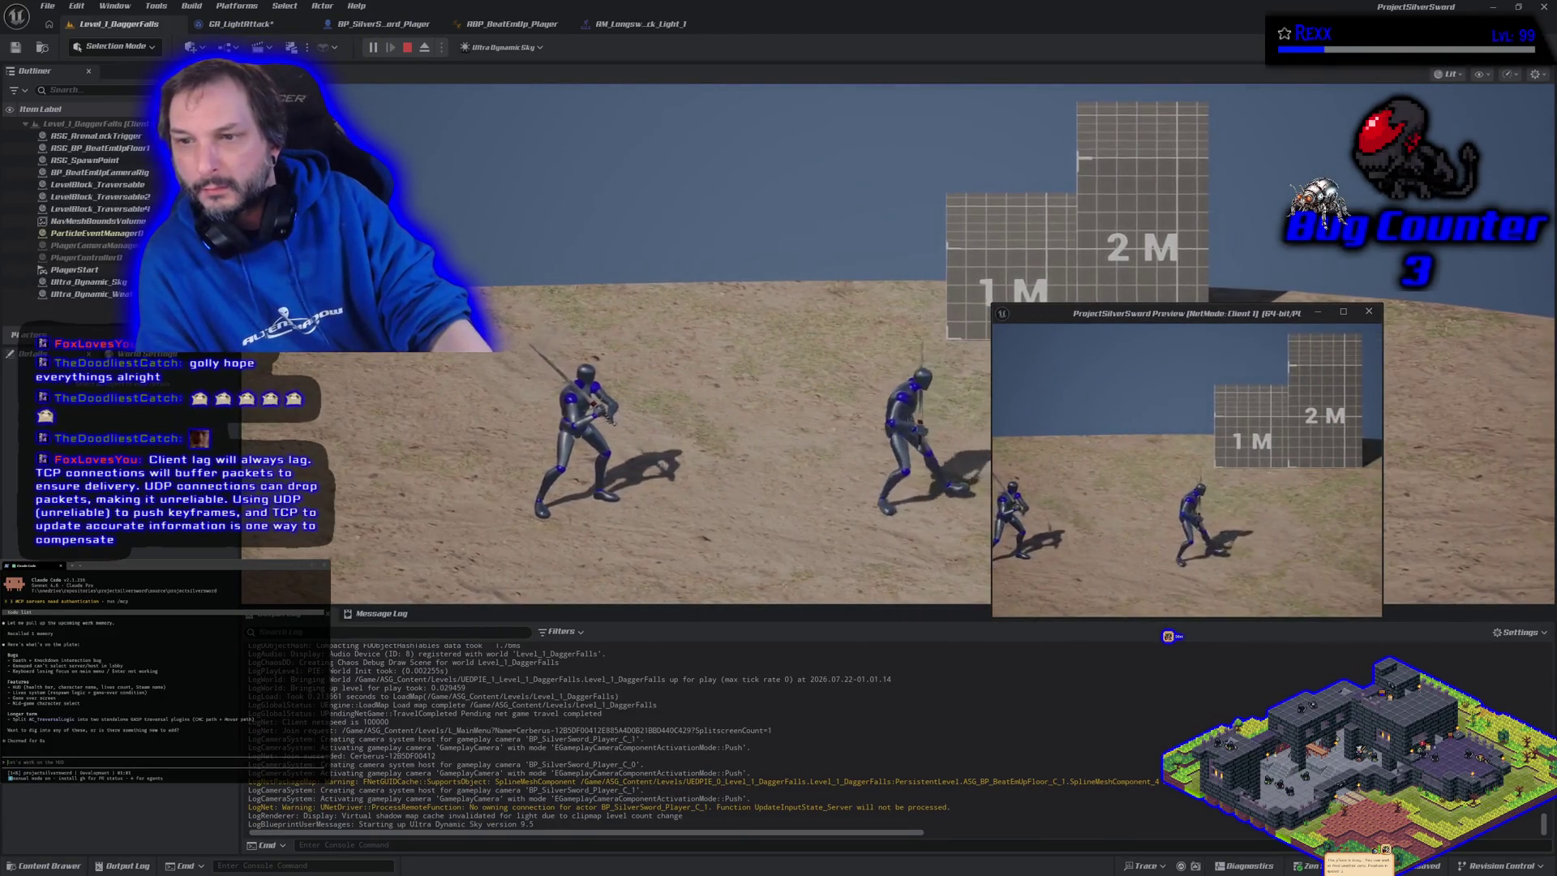
pyautogui.press('d')
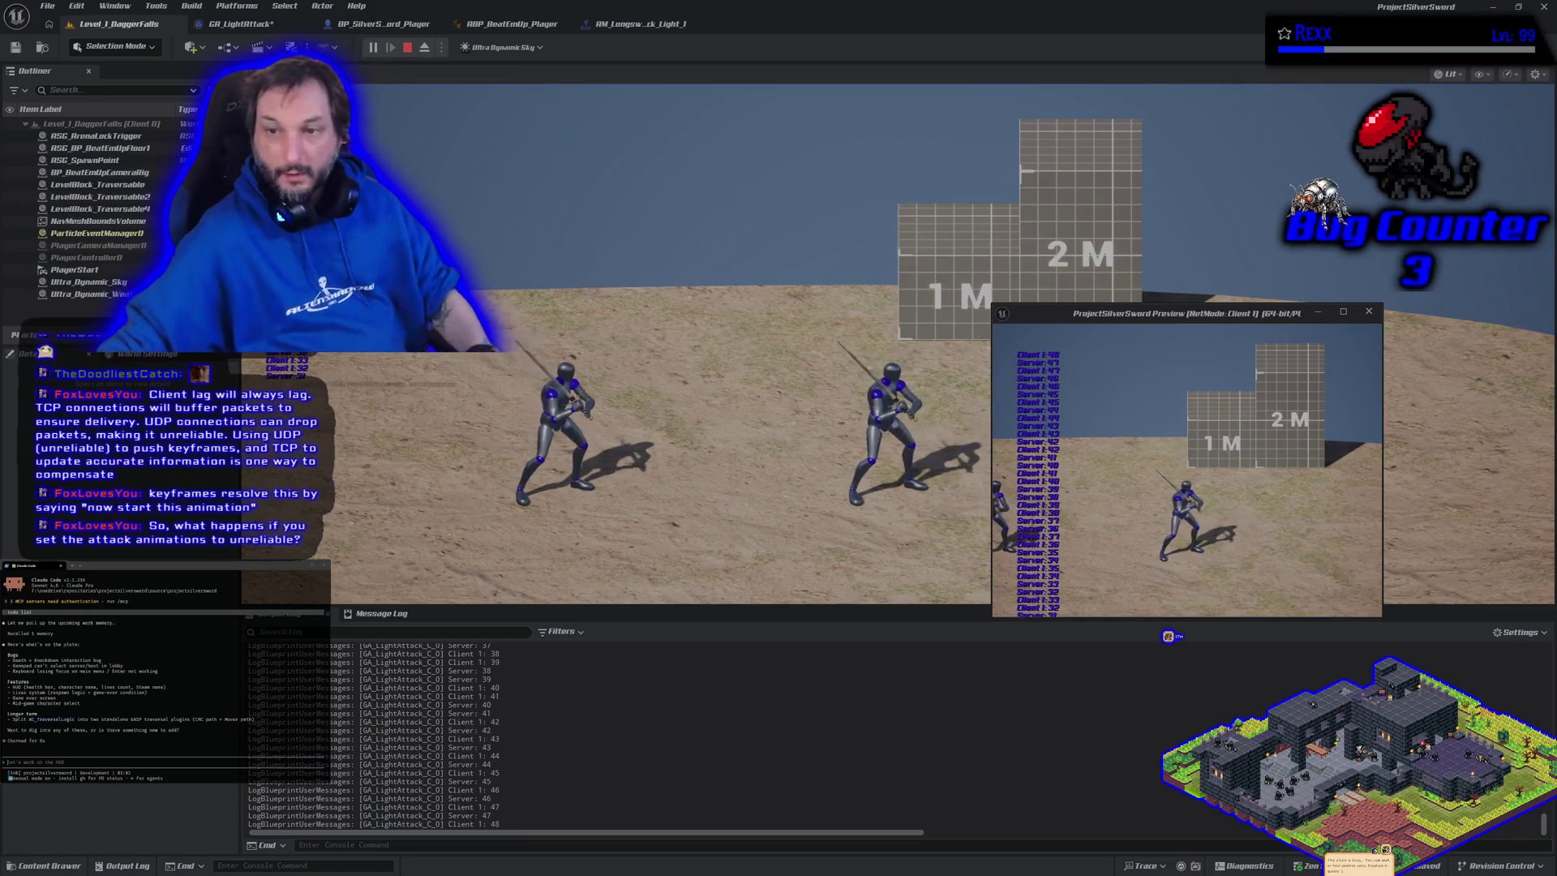
pyautogui.press('Escape')
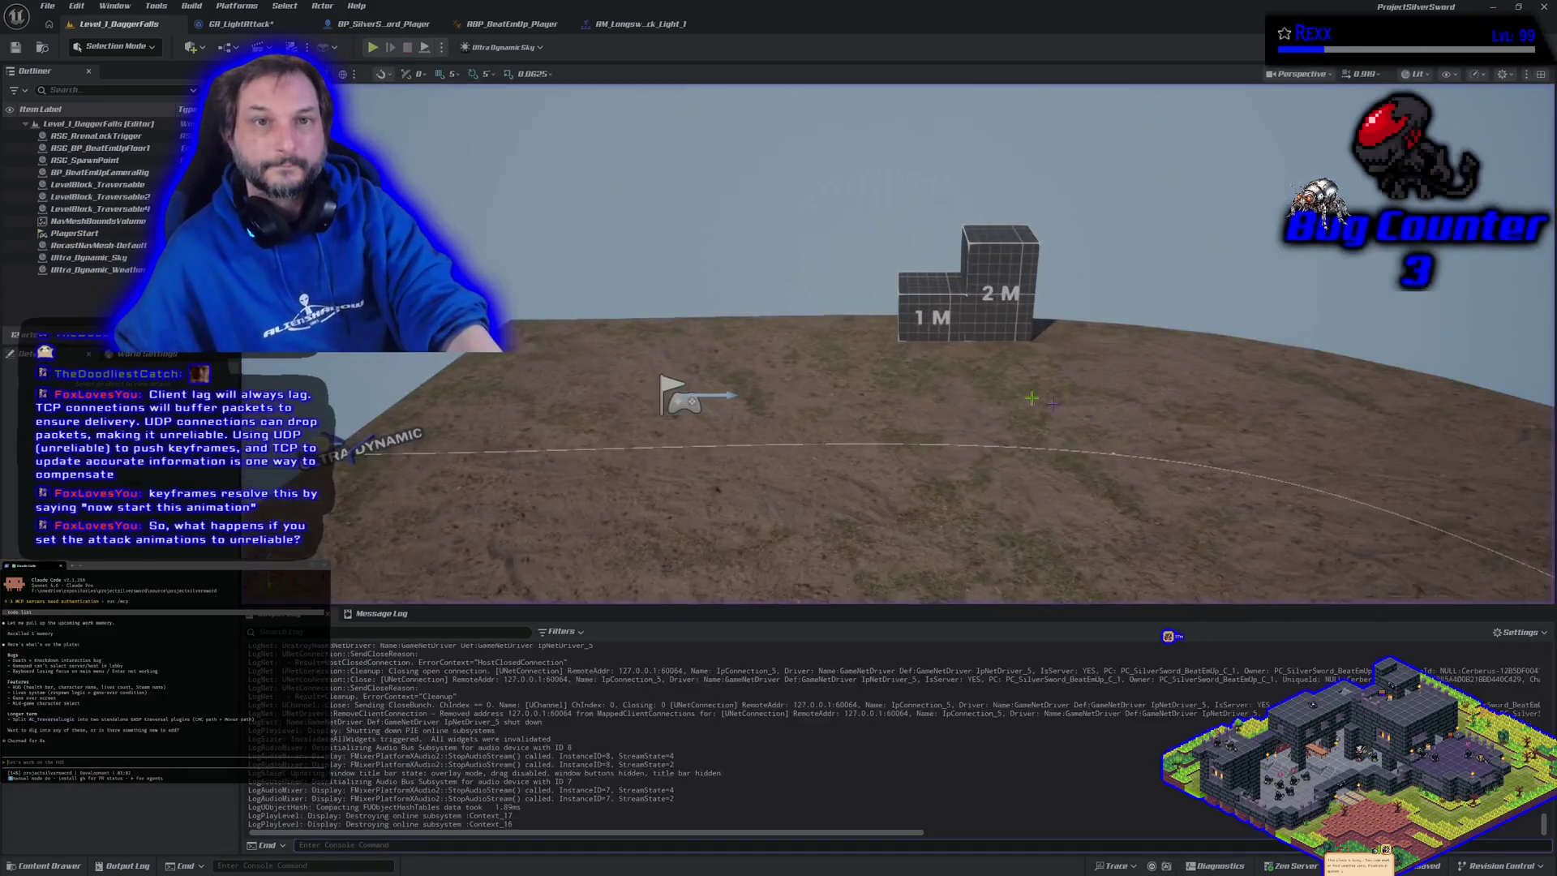
# Check GA_LightAttack's Class Defaults in a wider Details panel, then switch to BP_SilverSword_Player
pyautogui.click(234, 24)
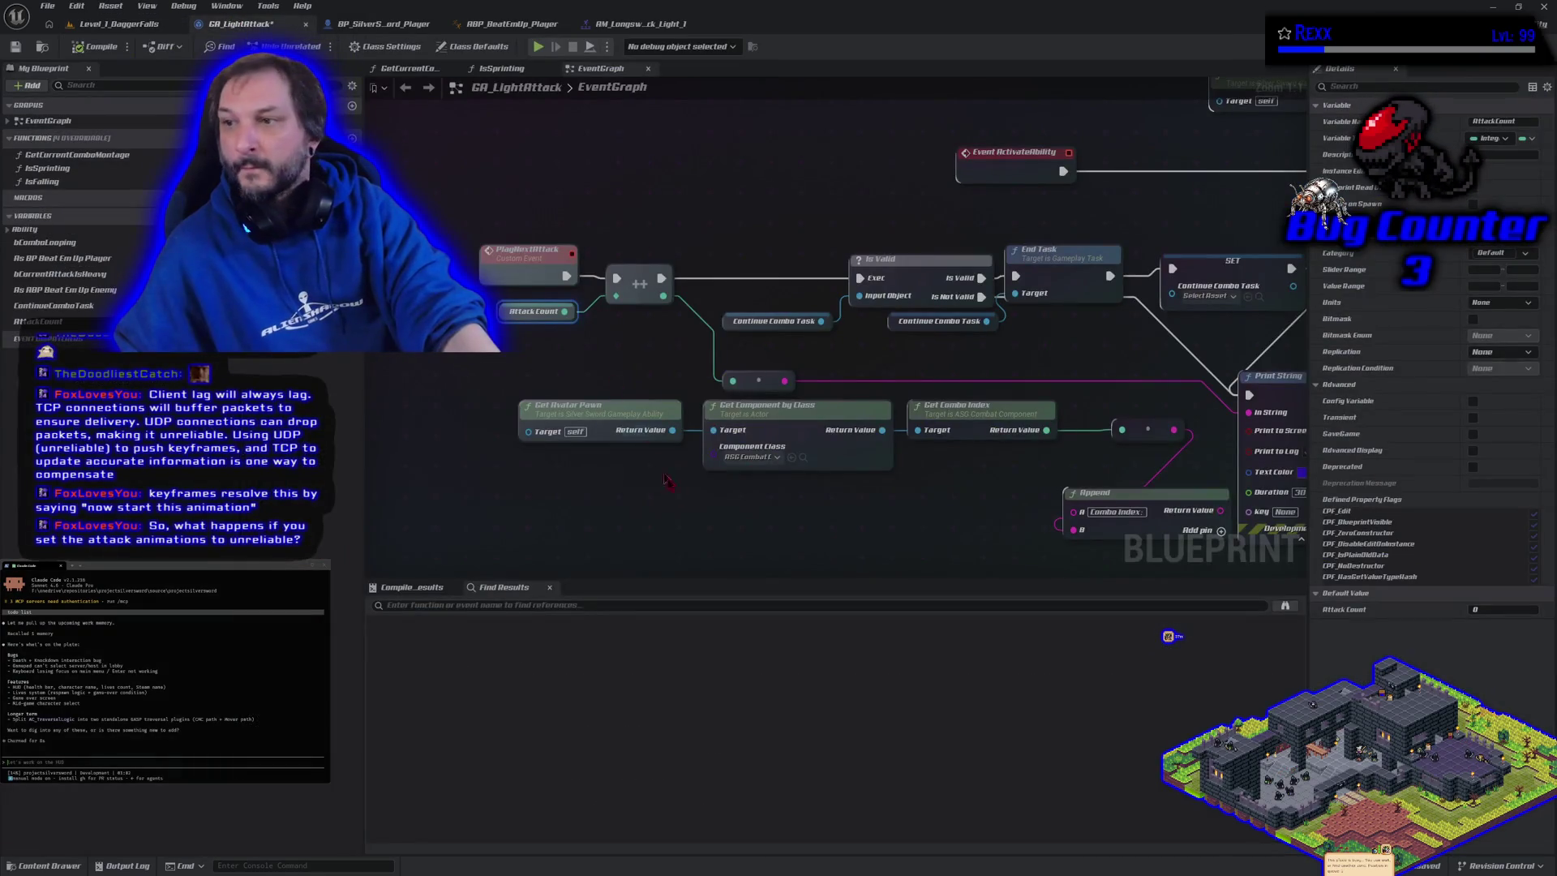
pyautogui.click(475, 46)
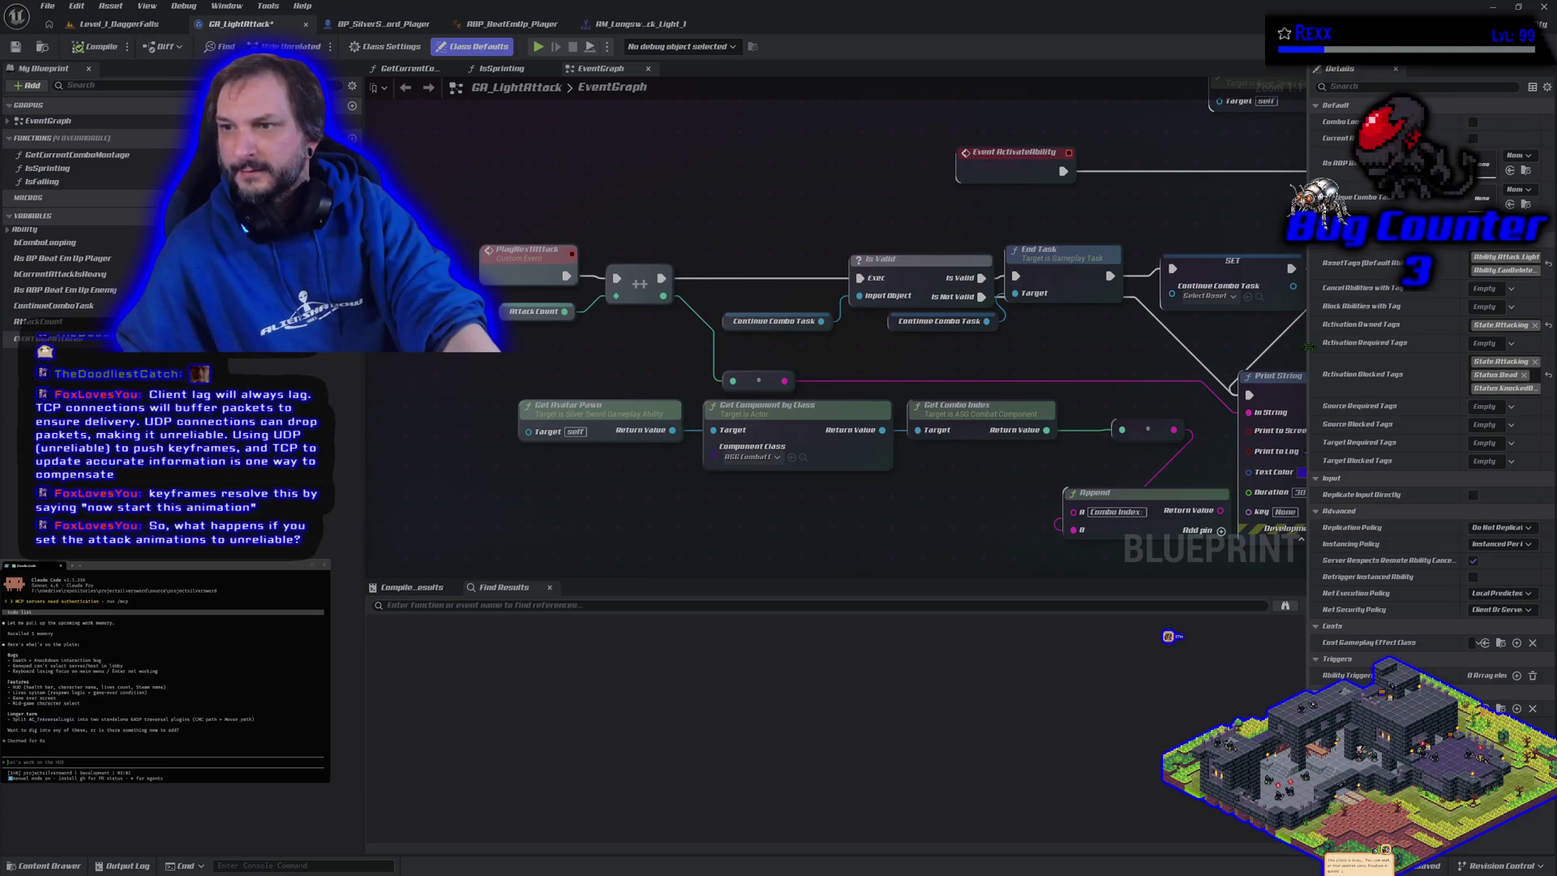
pyautogui.moveTo(1307, 339); pyautogui.dragTo(1178, 338)
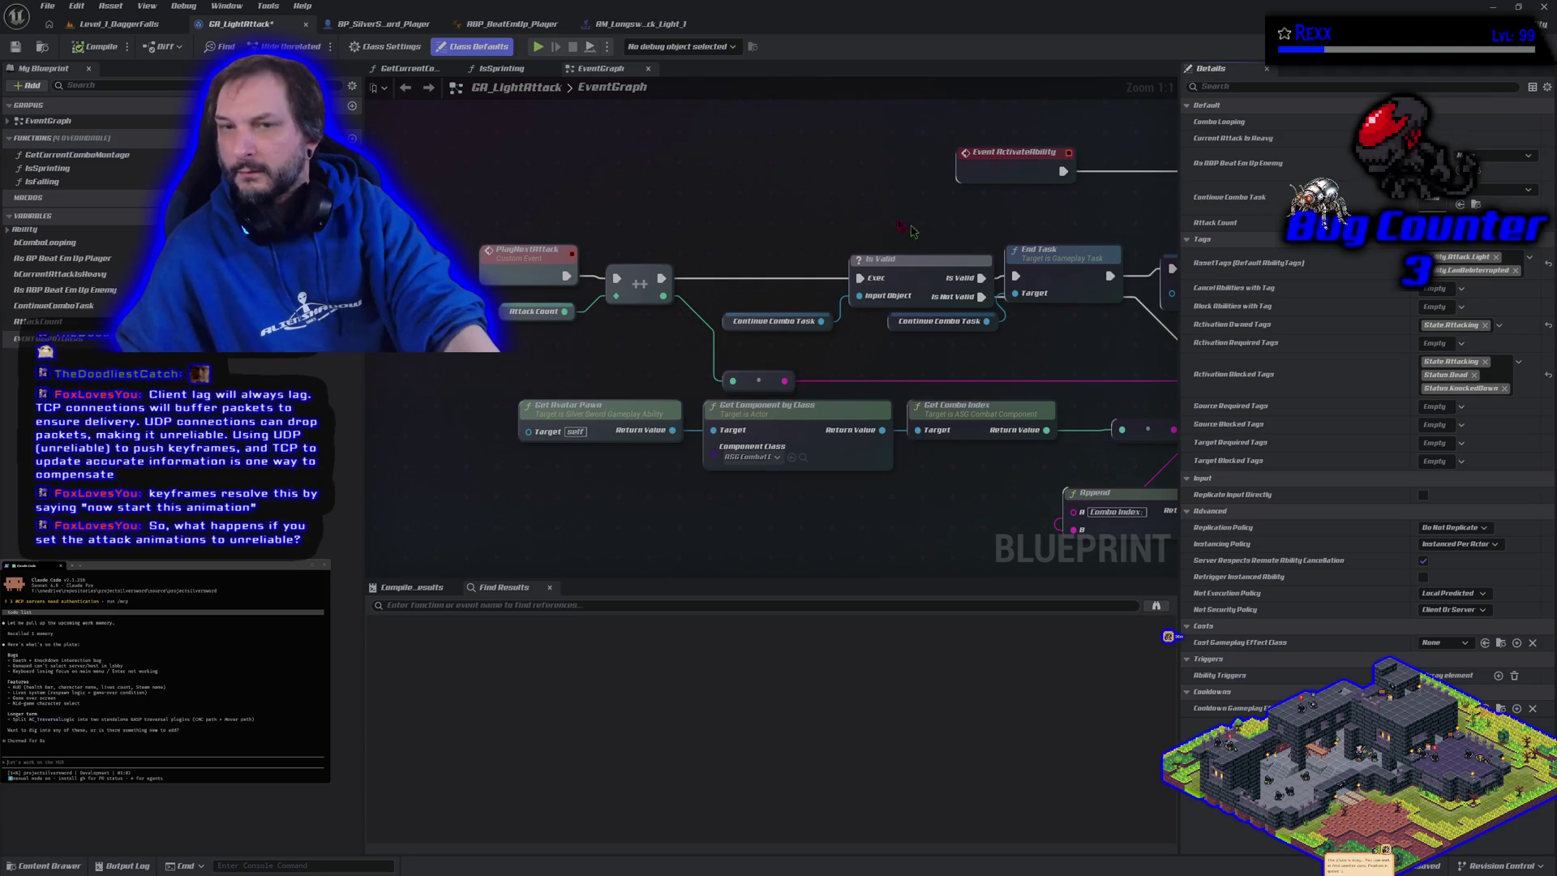
pyautogui.click(357, 24)
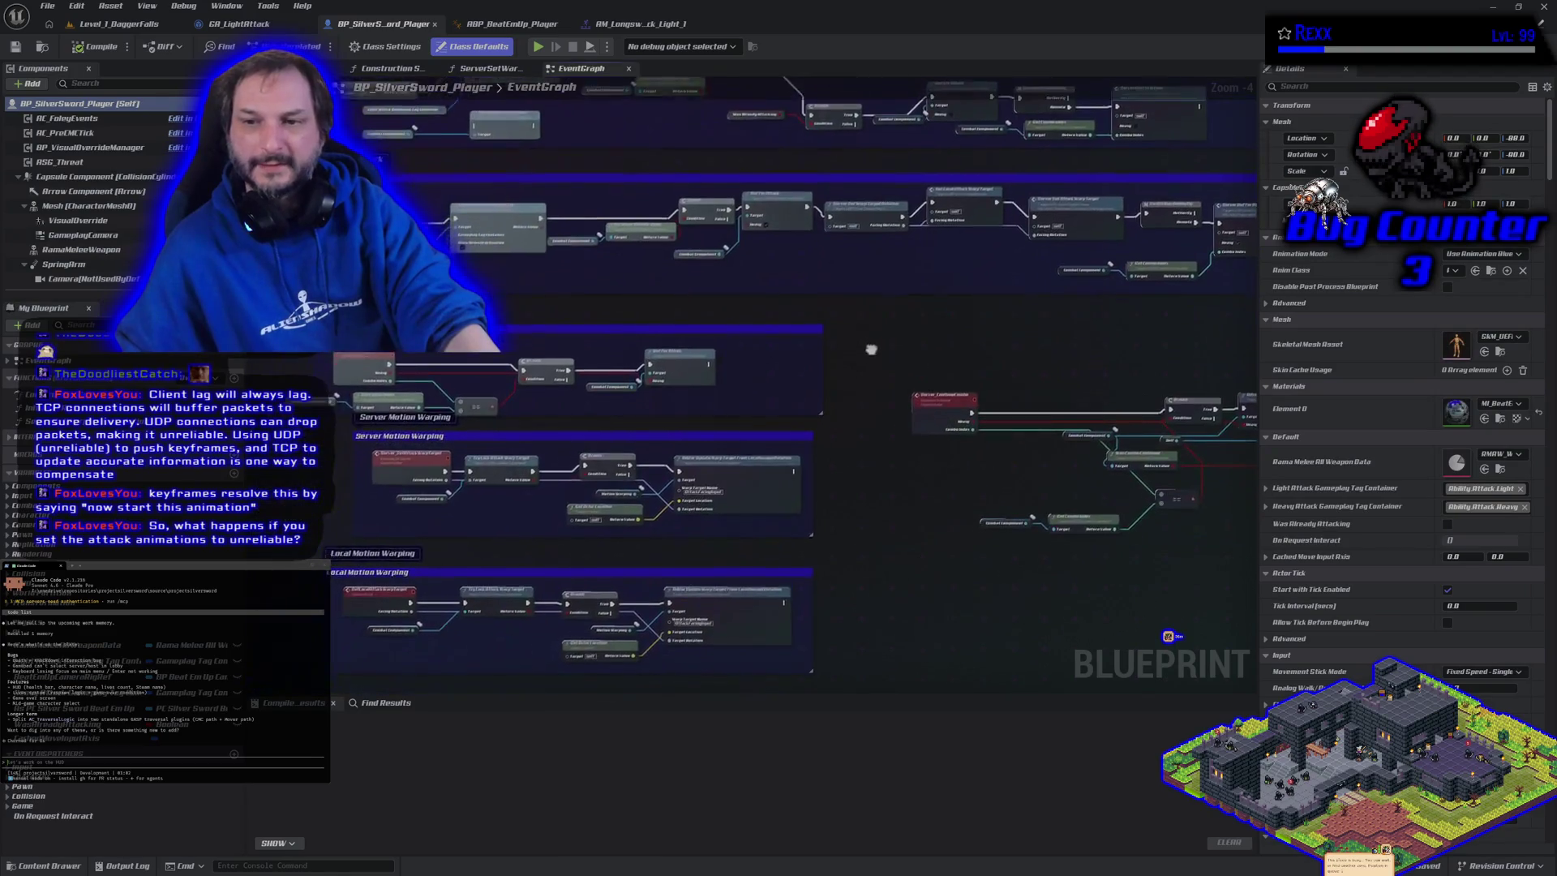
# Check the Server_ContinueCombo and Server_BufferAttack event settings, then go back to Level_1_DaggerFalls
pyautogui.moveTo(871, 349); pyautogui.dragTo(868, 307)
pyautogui.click(925, 369)
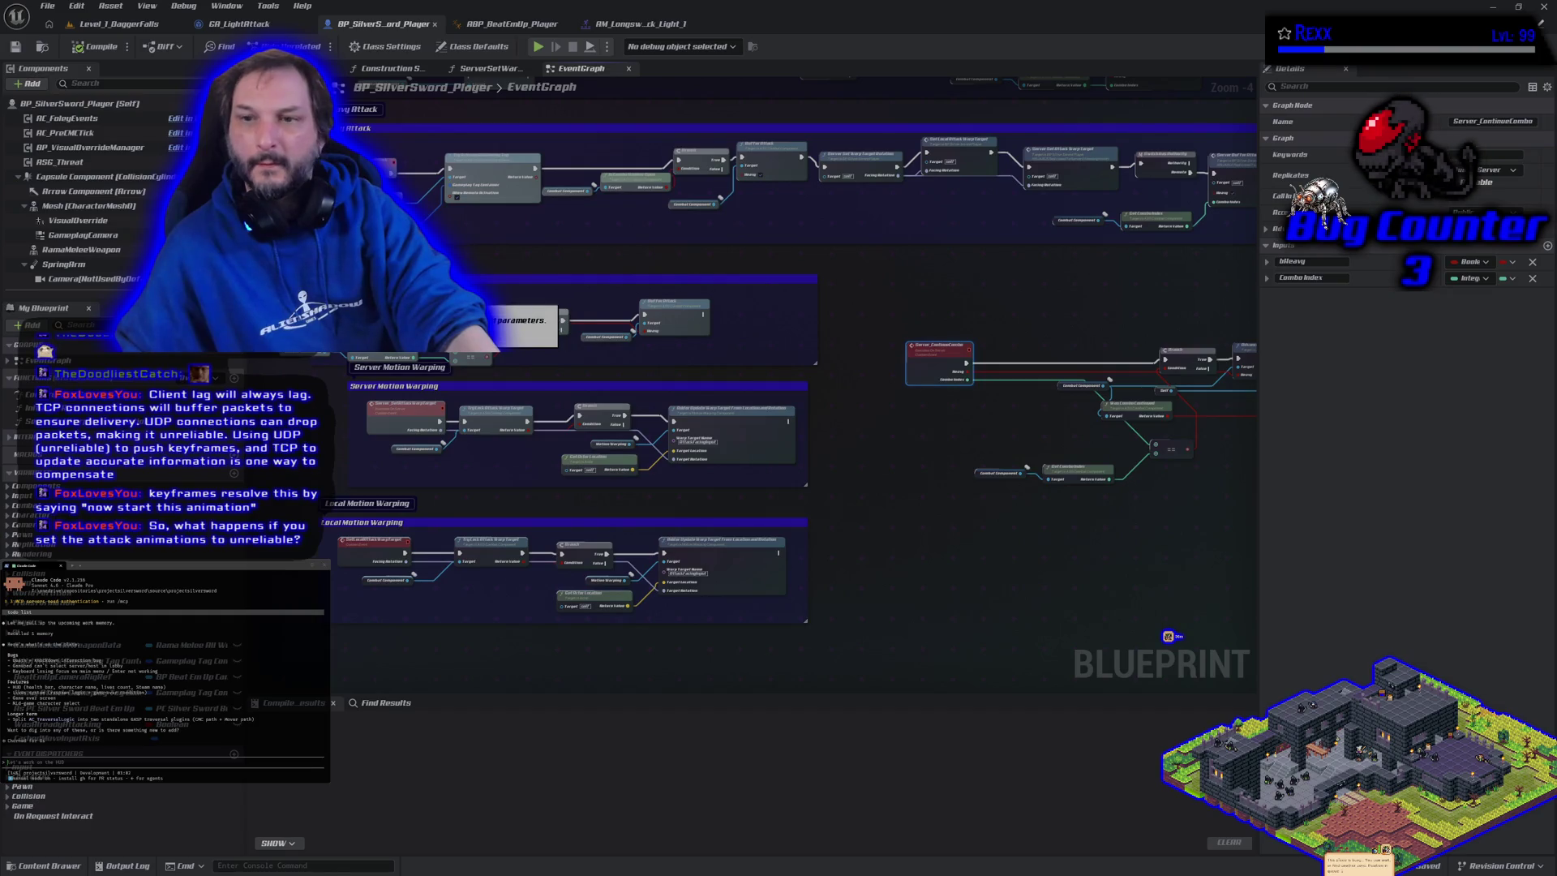
pyautogui.click(482, 316)
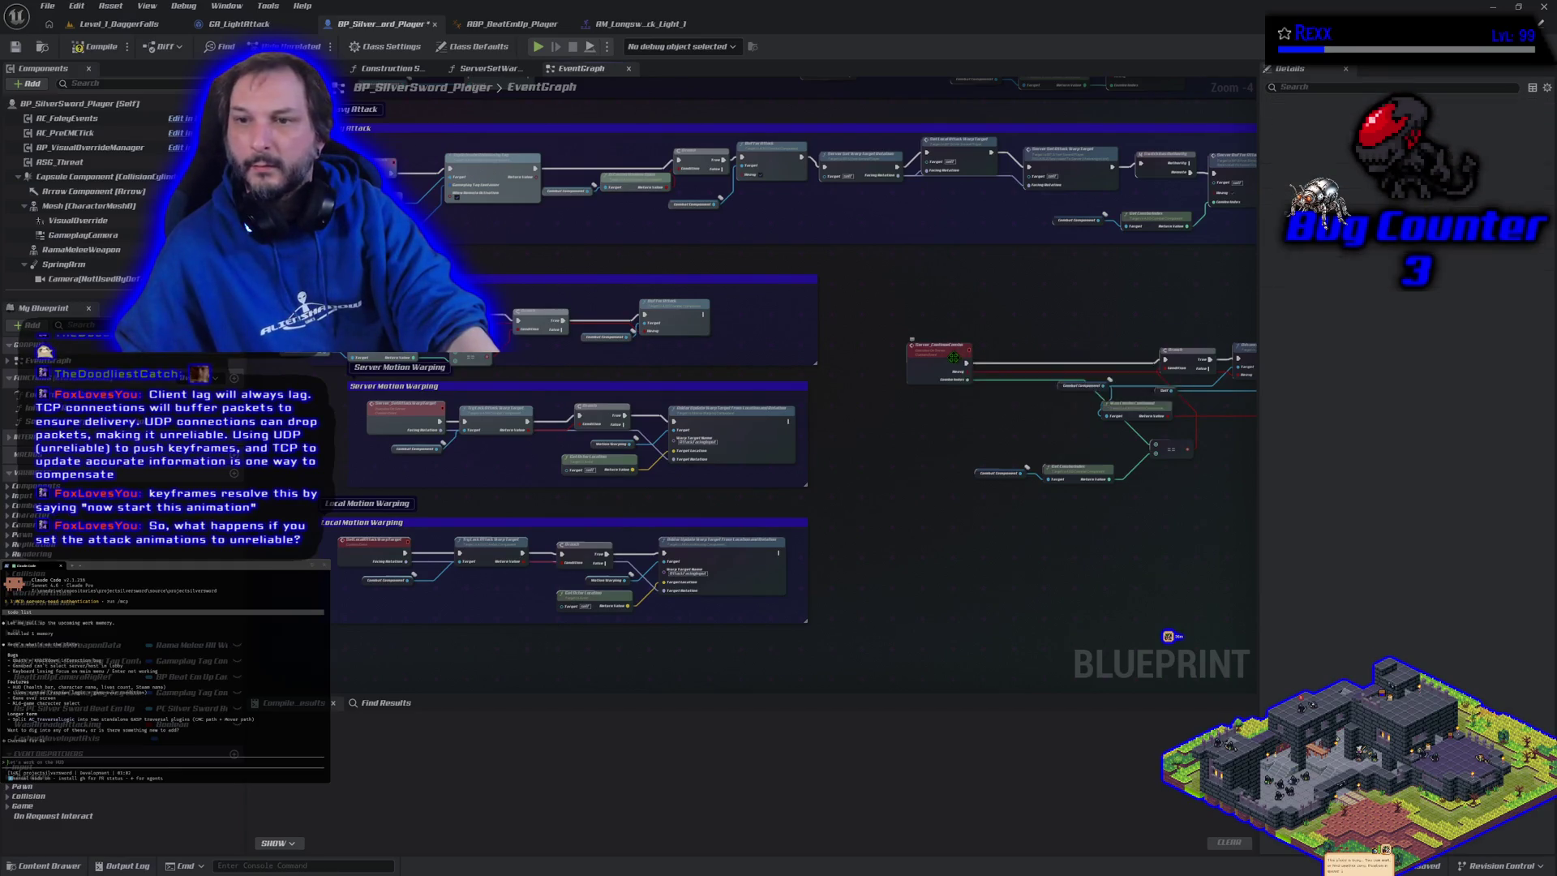
pyautogui.click(953, 357)
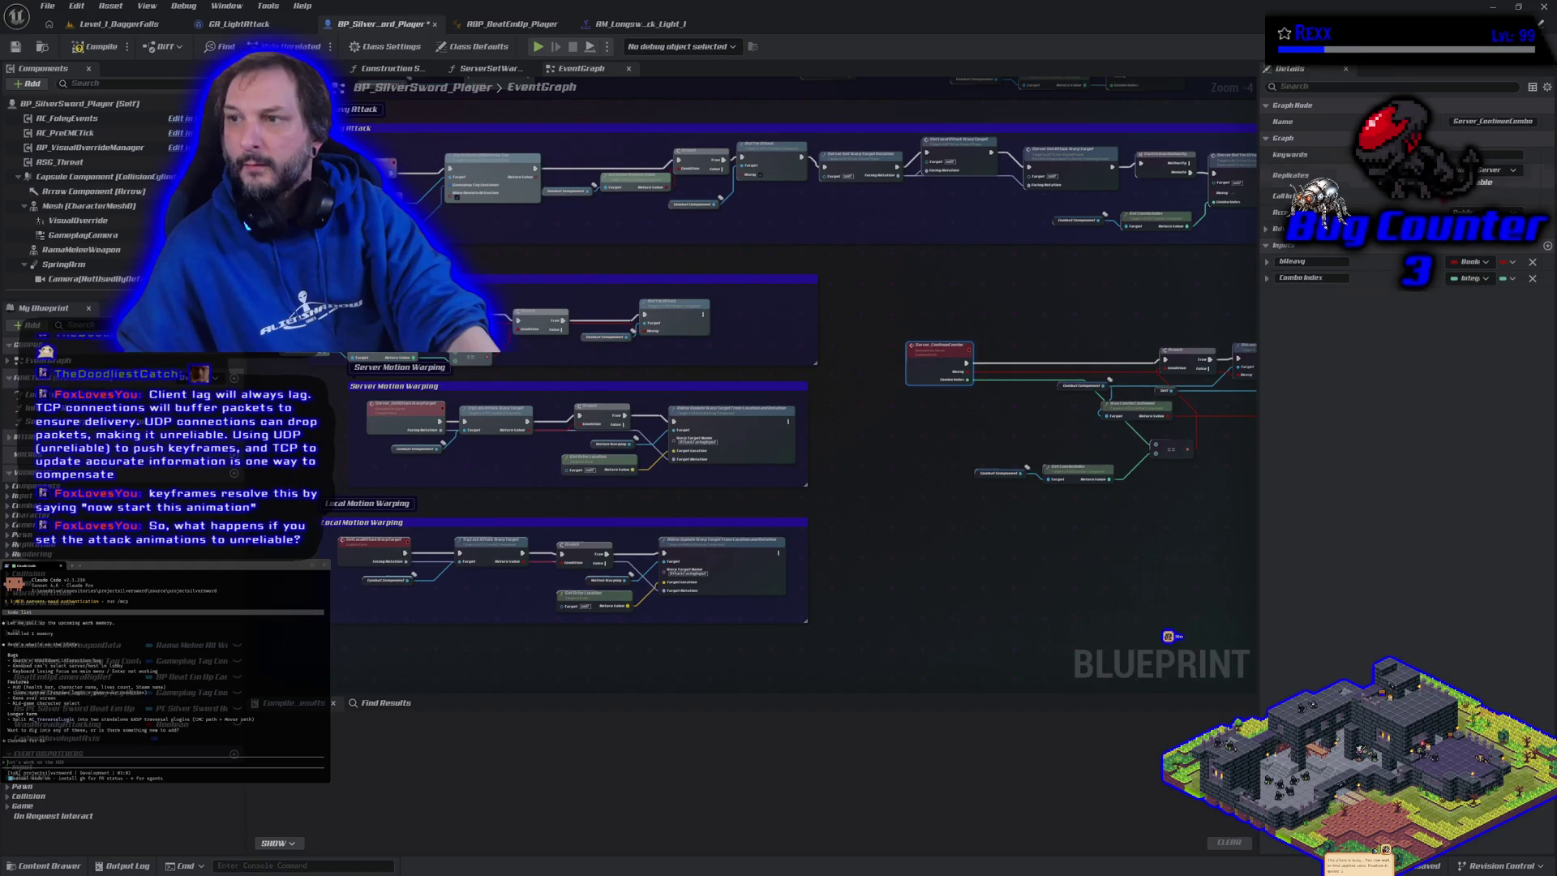
pyautogui.click(114, 24)
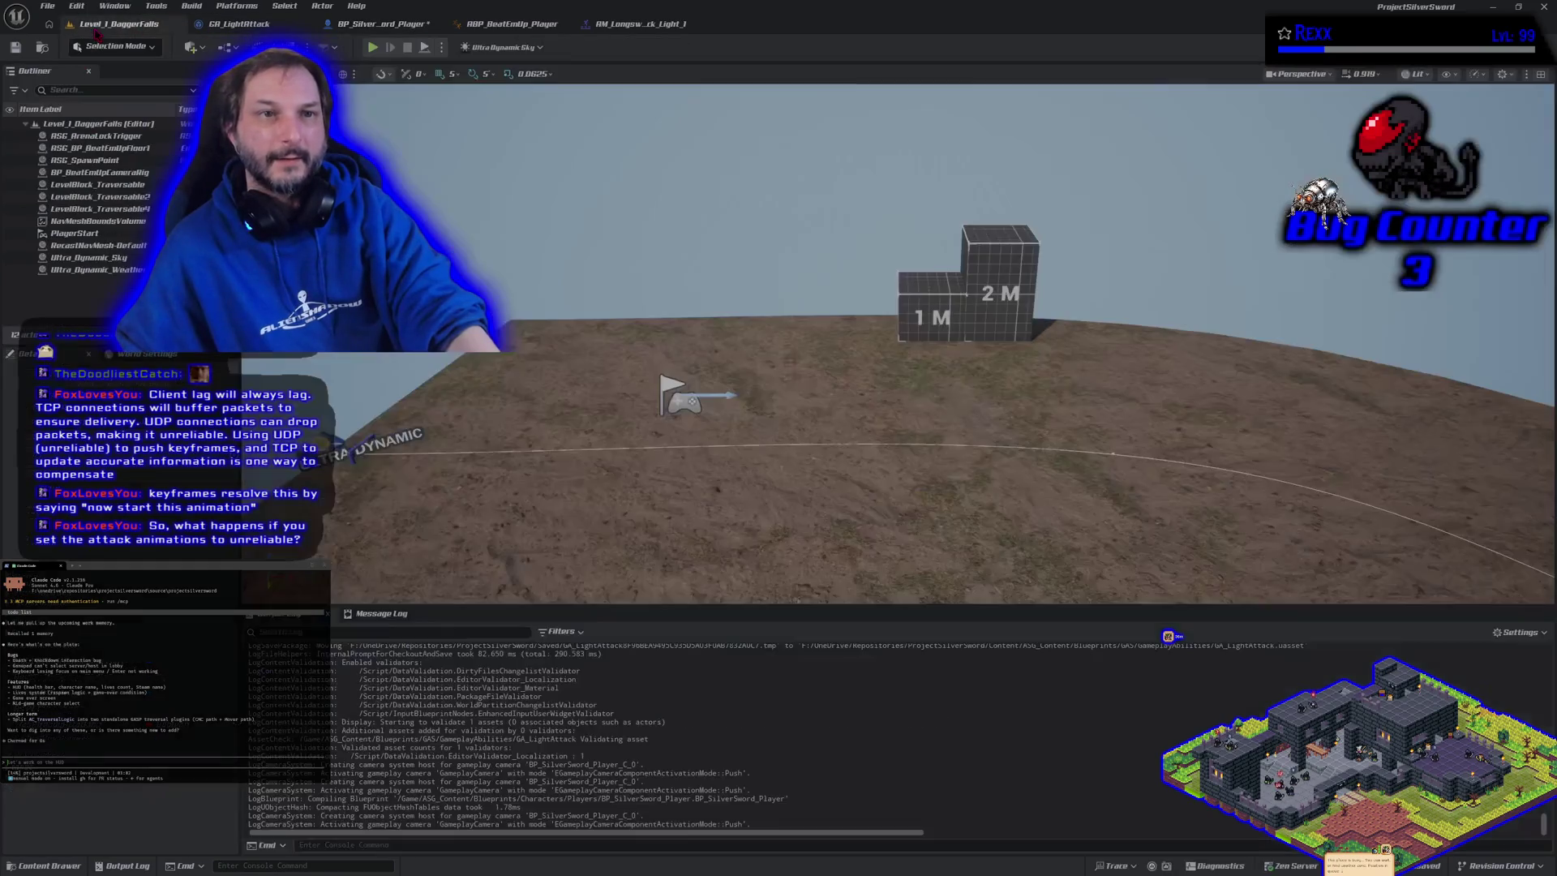
# Run multiplayer PIE until GA_LightAttack logs Server and Client counts in the teens, then stop it
pyautogui.click(375, 48)
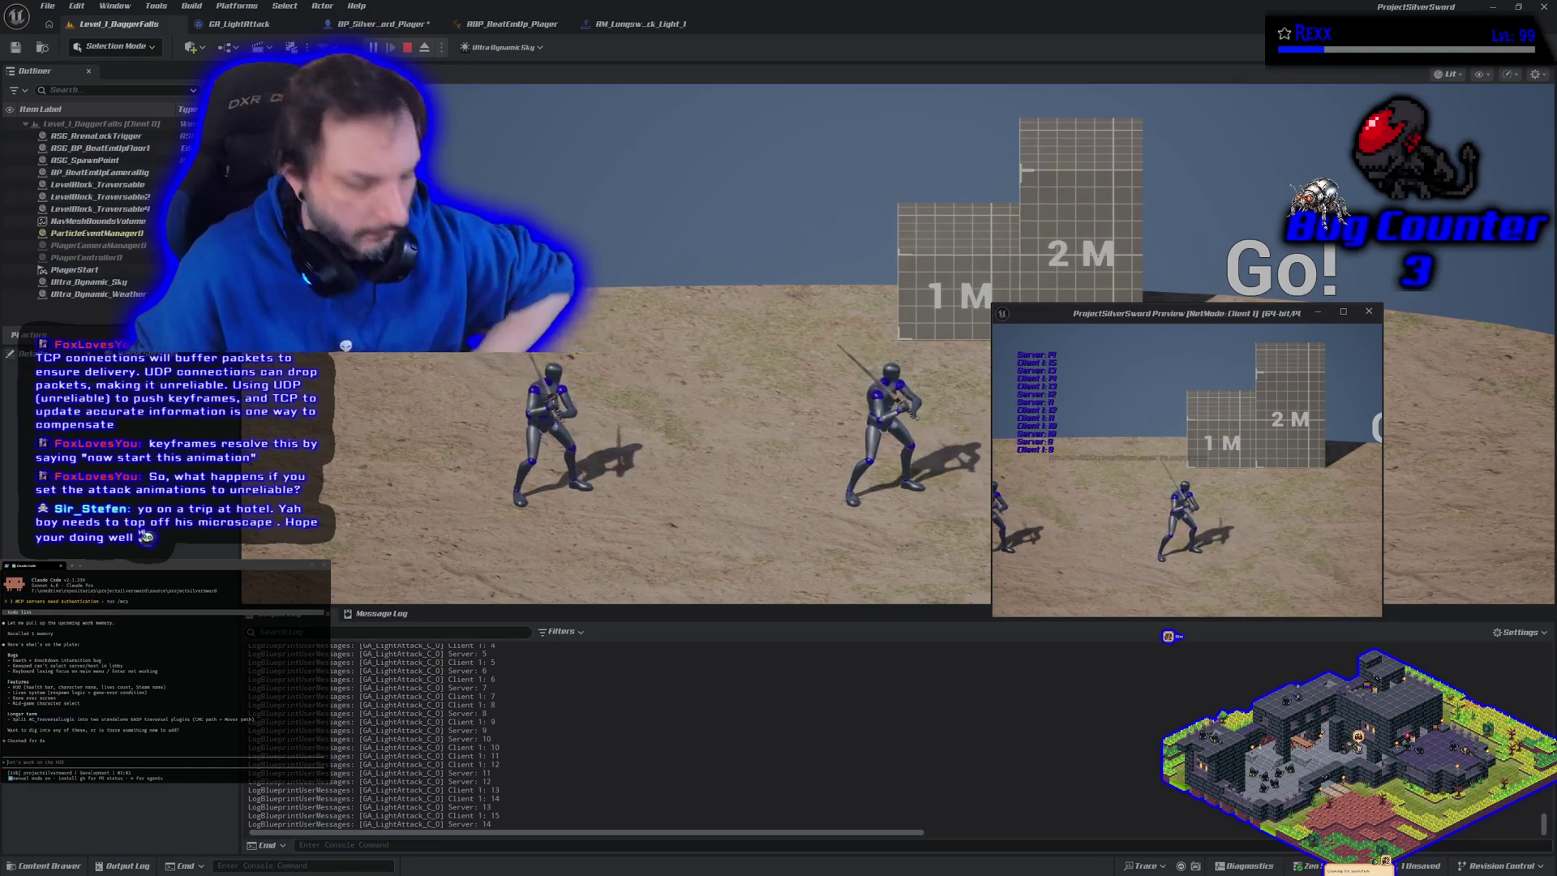
pyautogui.press('Escape')
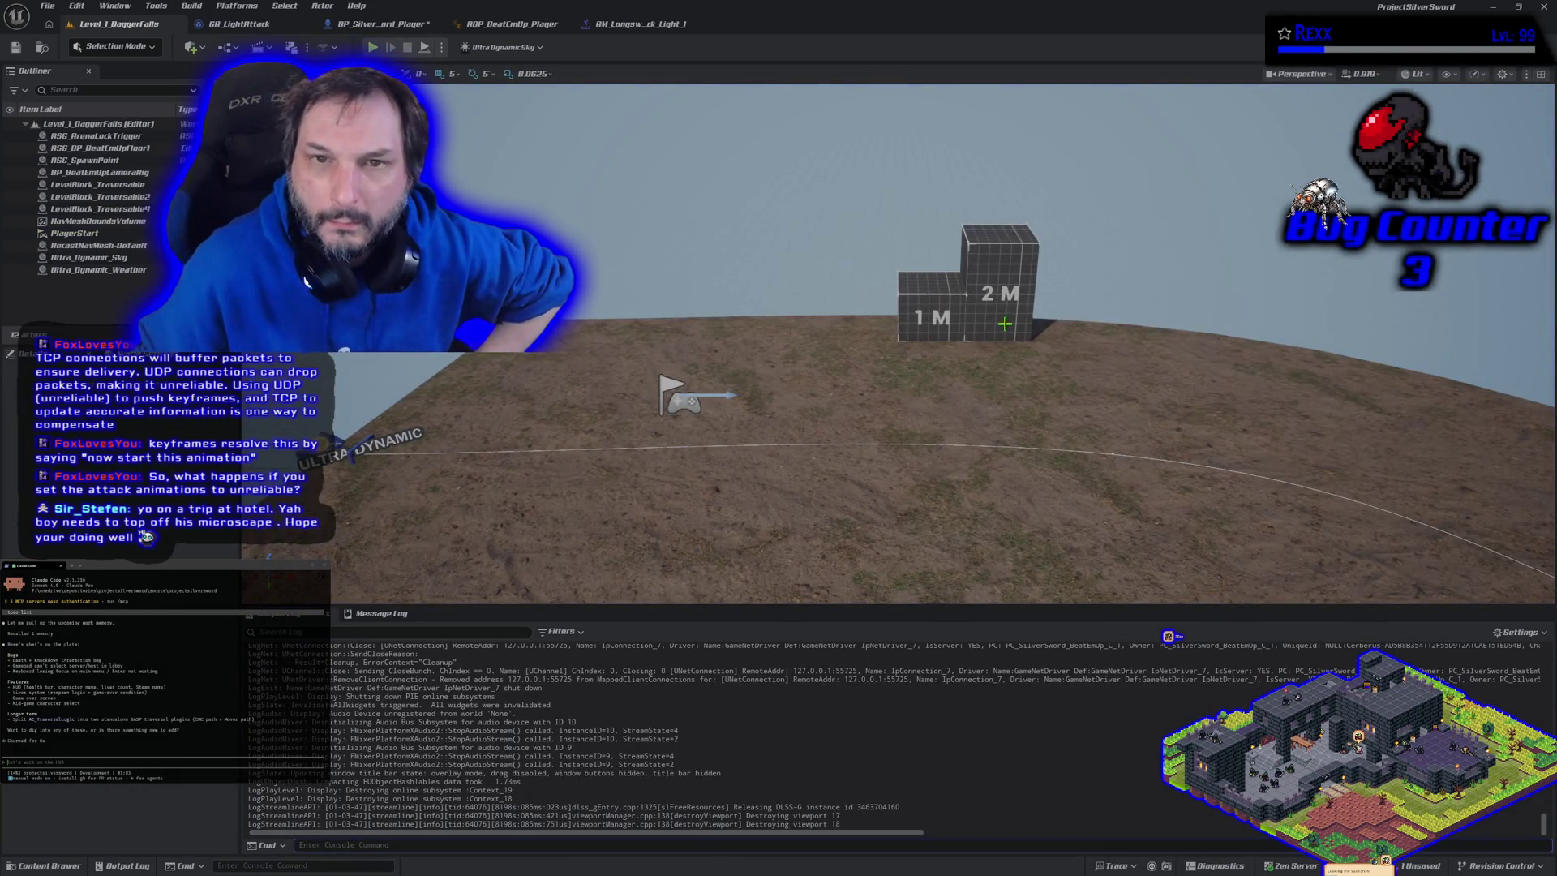
# Launch multiplayer PIE with Alt+P and chain J light attacks until counts reach 14, then stop
pyautogui.hotkey('alt', 'p')
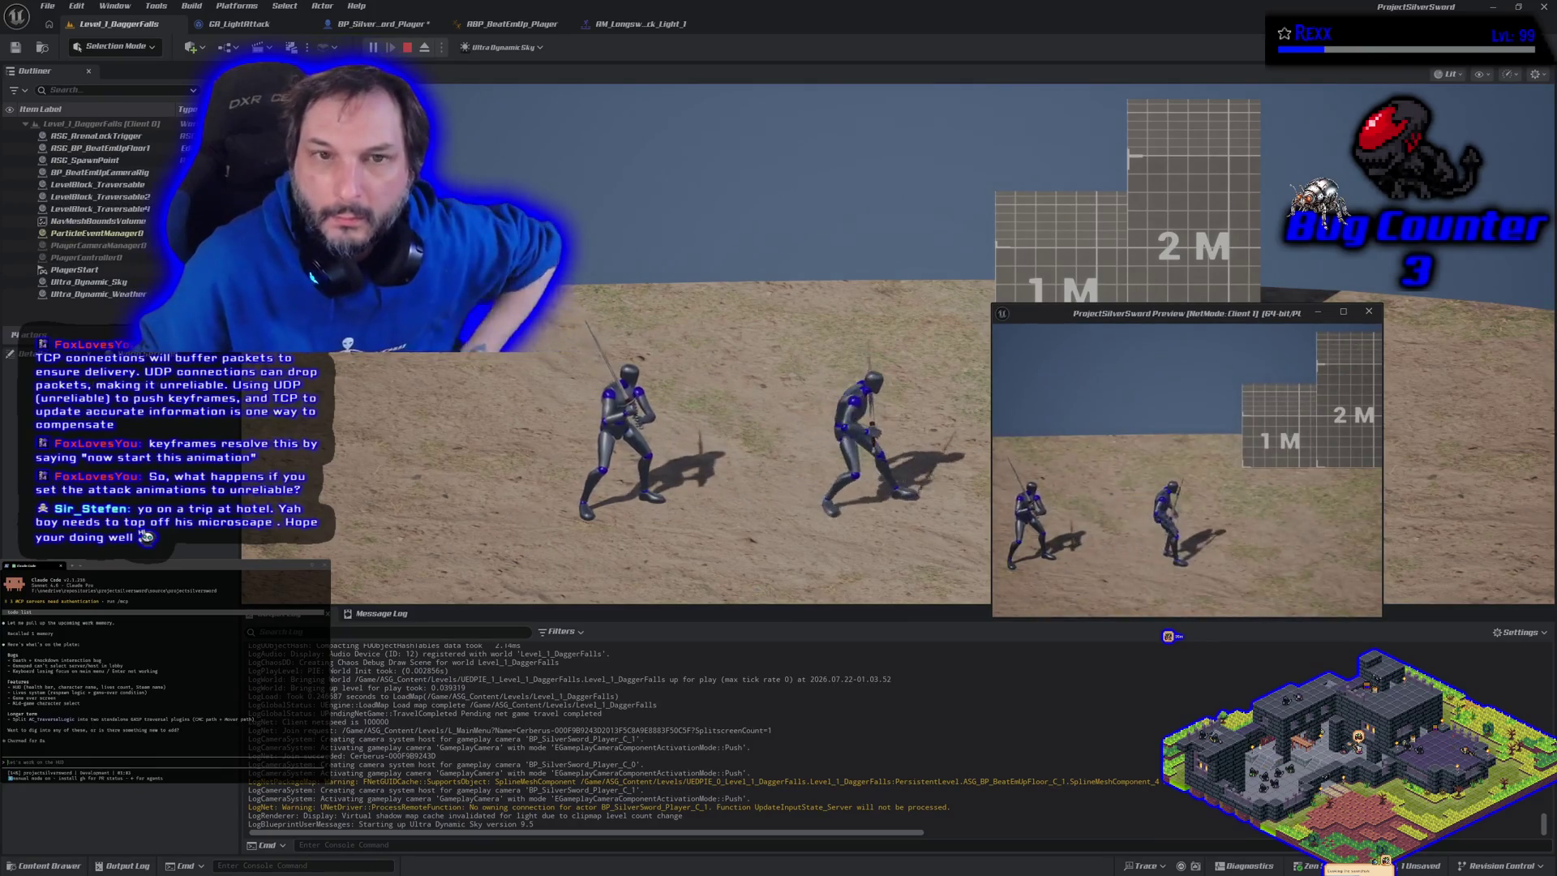
pyautogui.press('j')
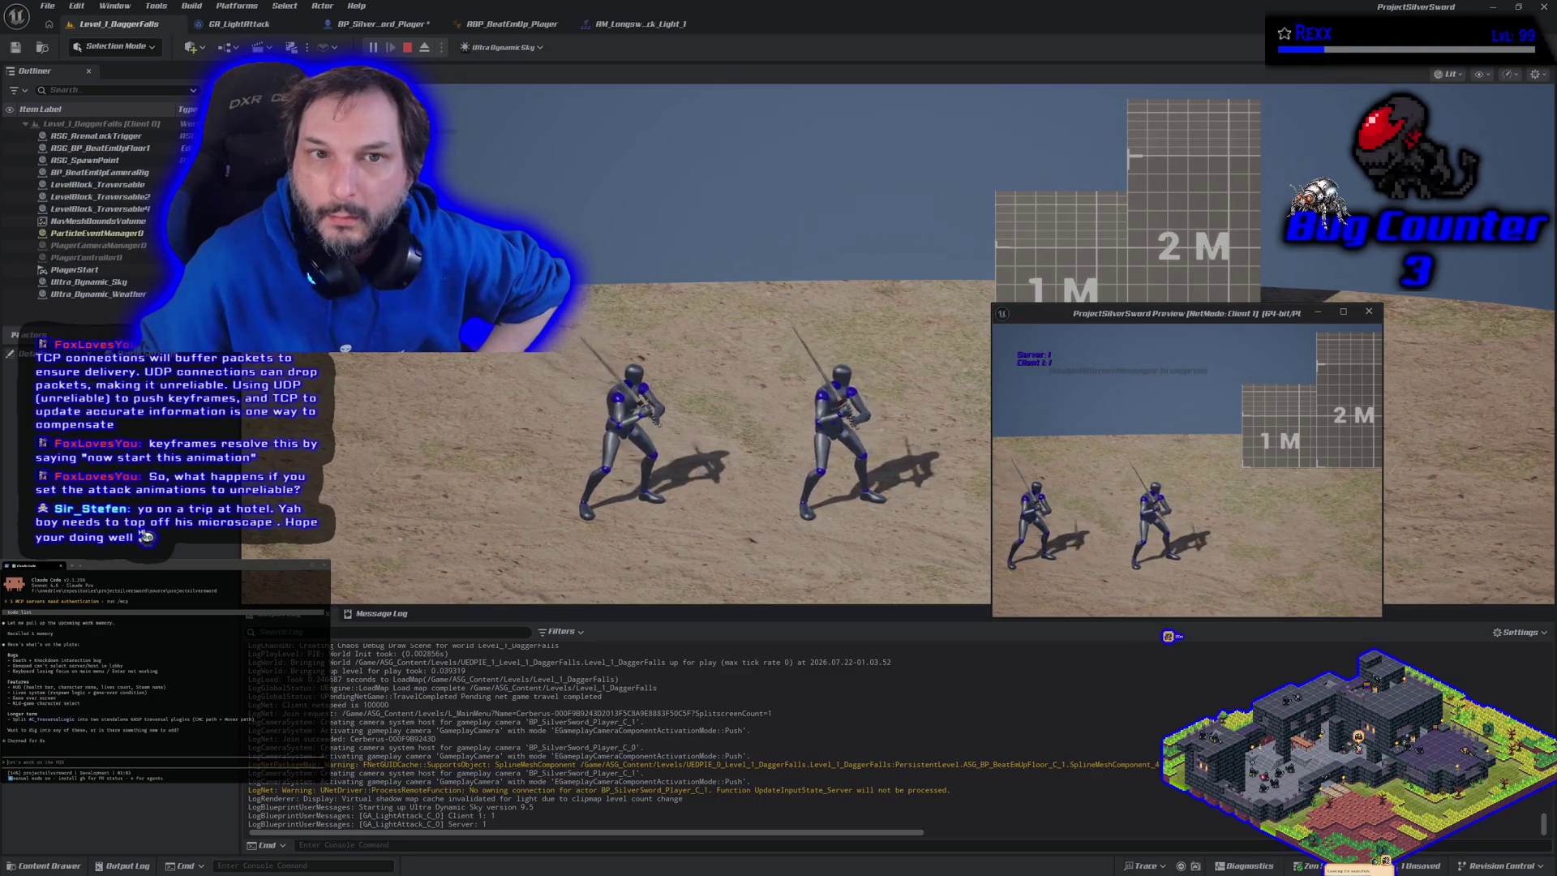
pyautogui.press('j')
pyautogui.press('j')
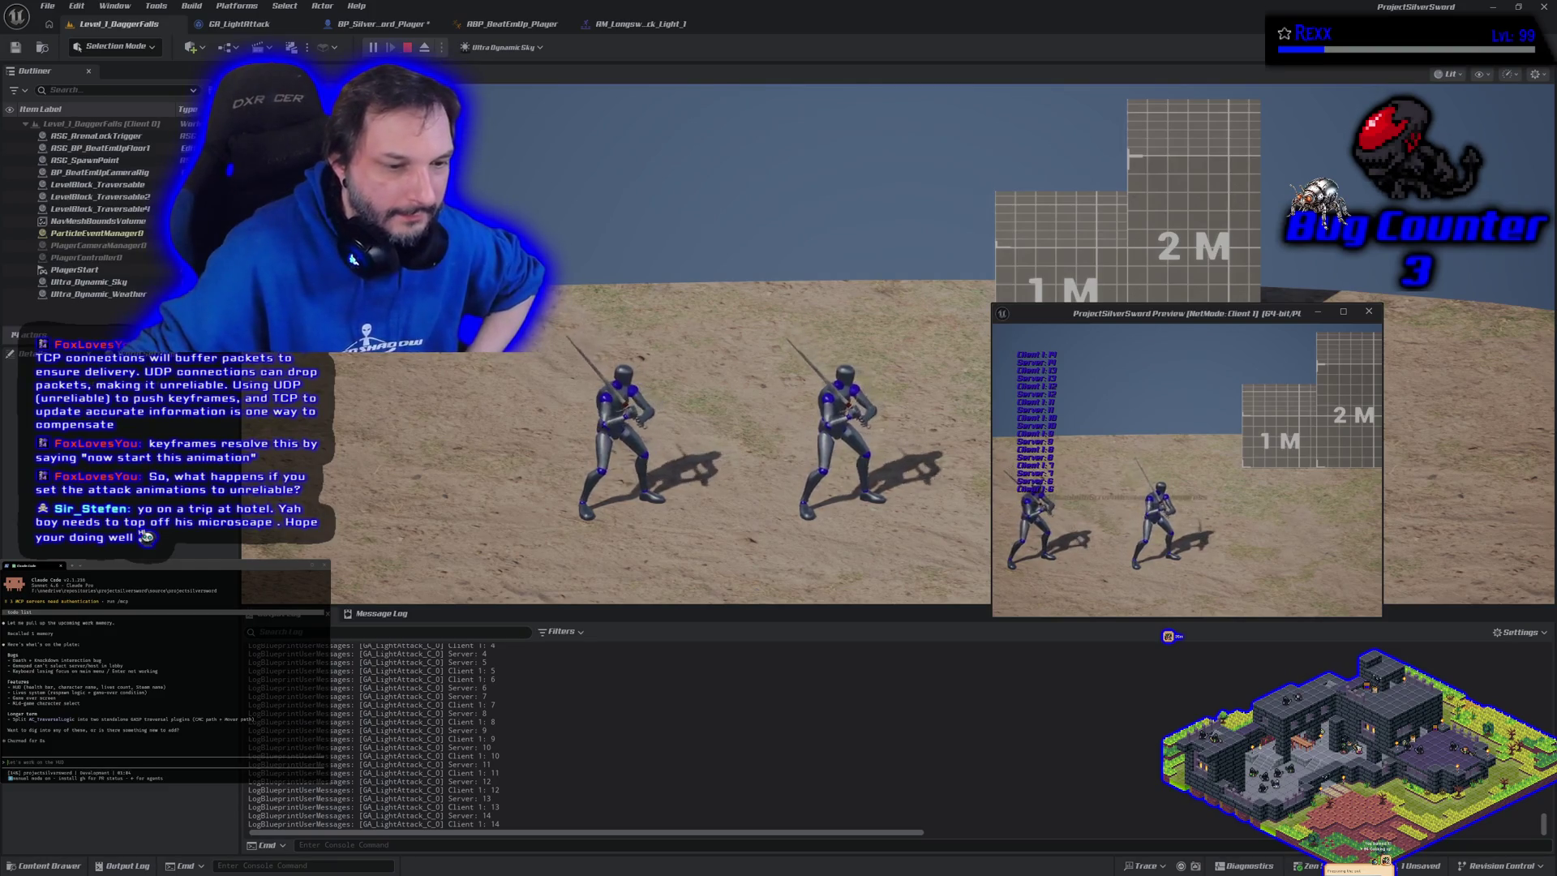
pyautogui.press('Escape')
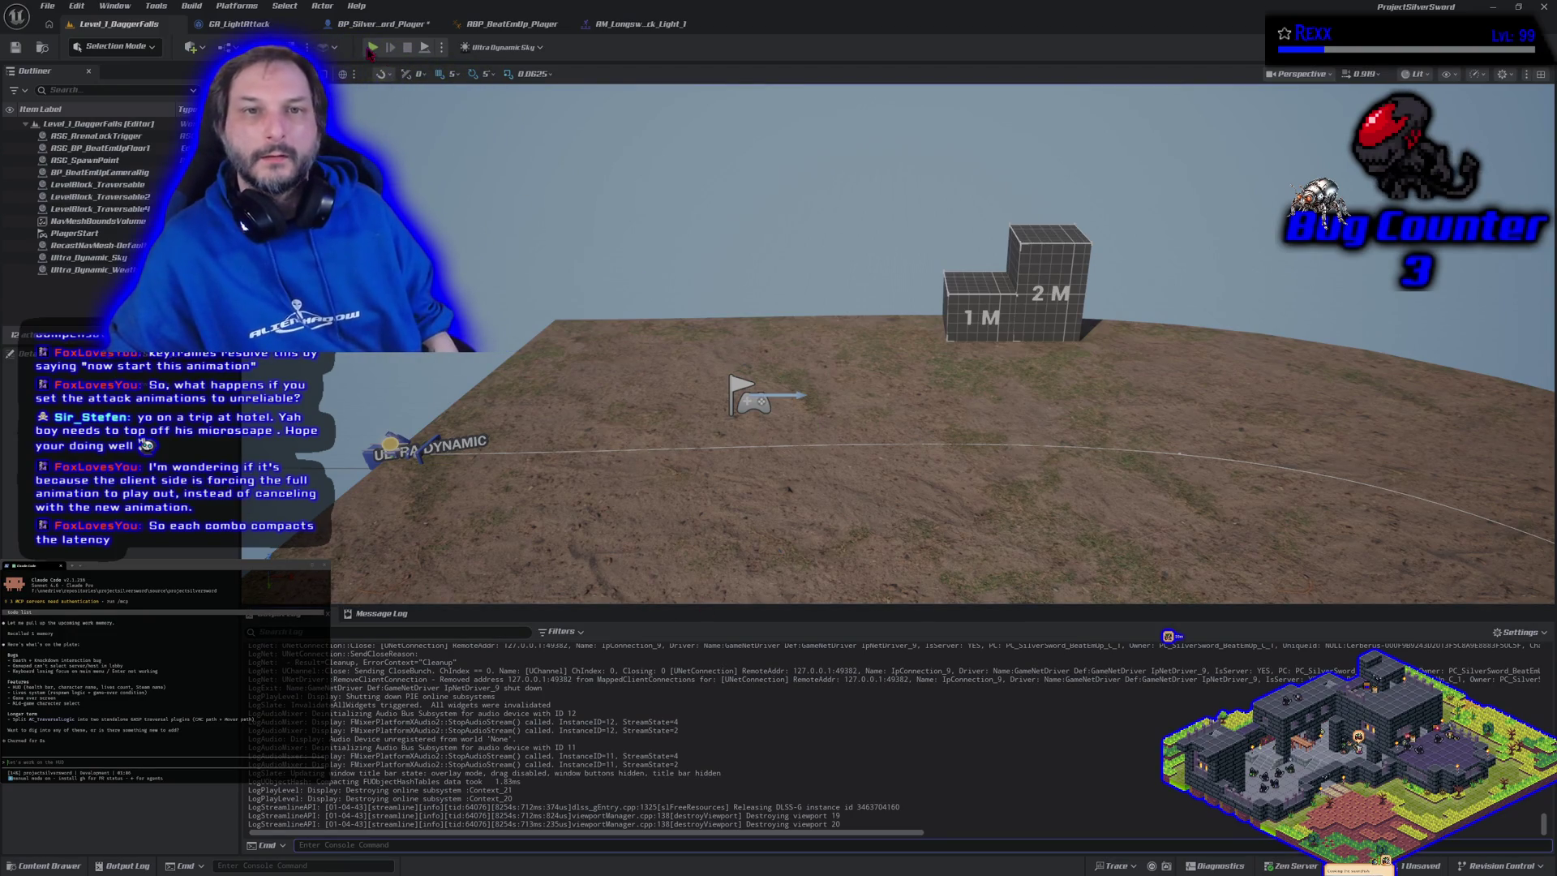
# Launch multiplayer PIE and left-click to chain light attacks until Server and Client counts hit 47, then stop
pyautogui.hotkey('alt', 'p')
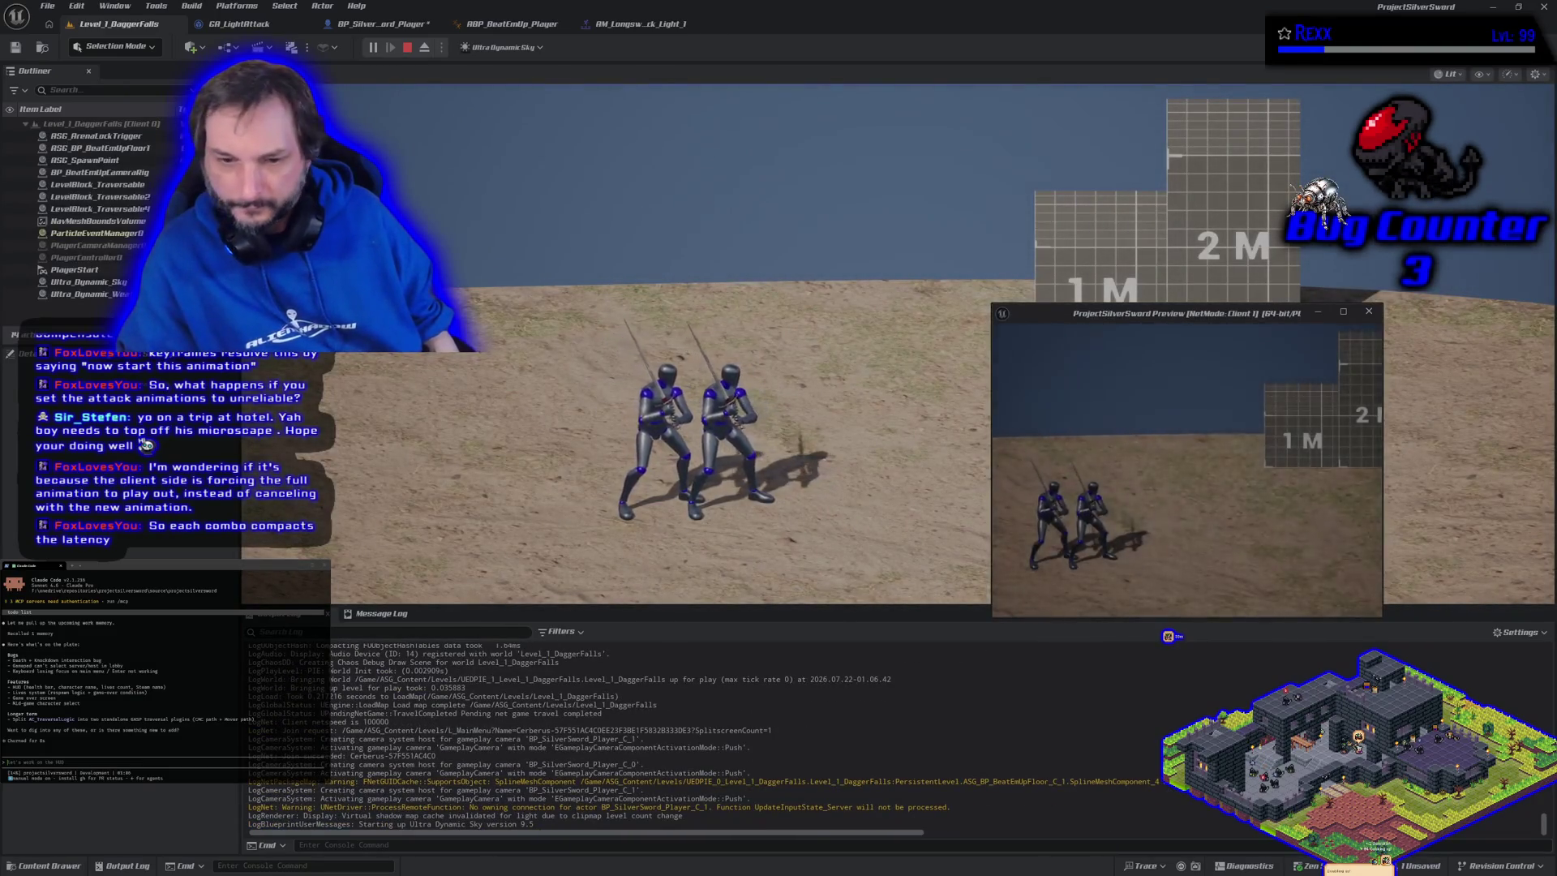
pyautogui.click(1187, 470)
pyautogui.click(1188, 471)
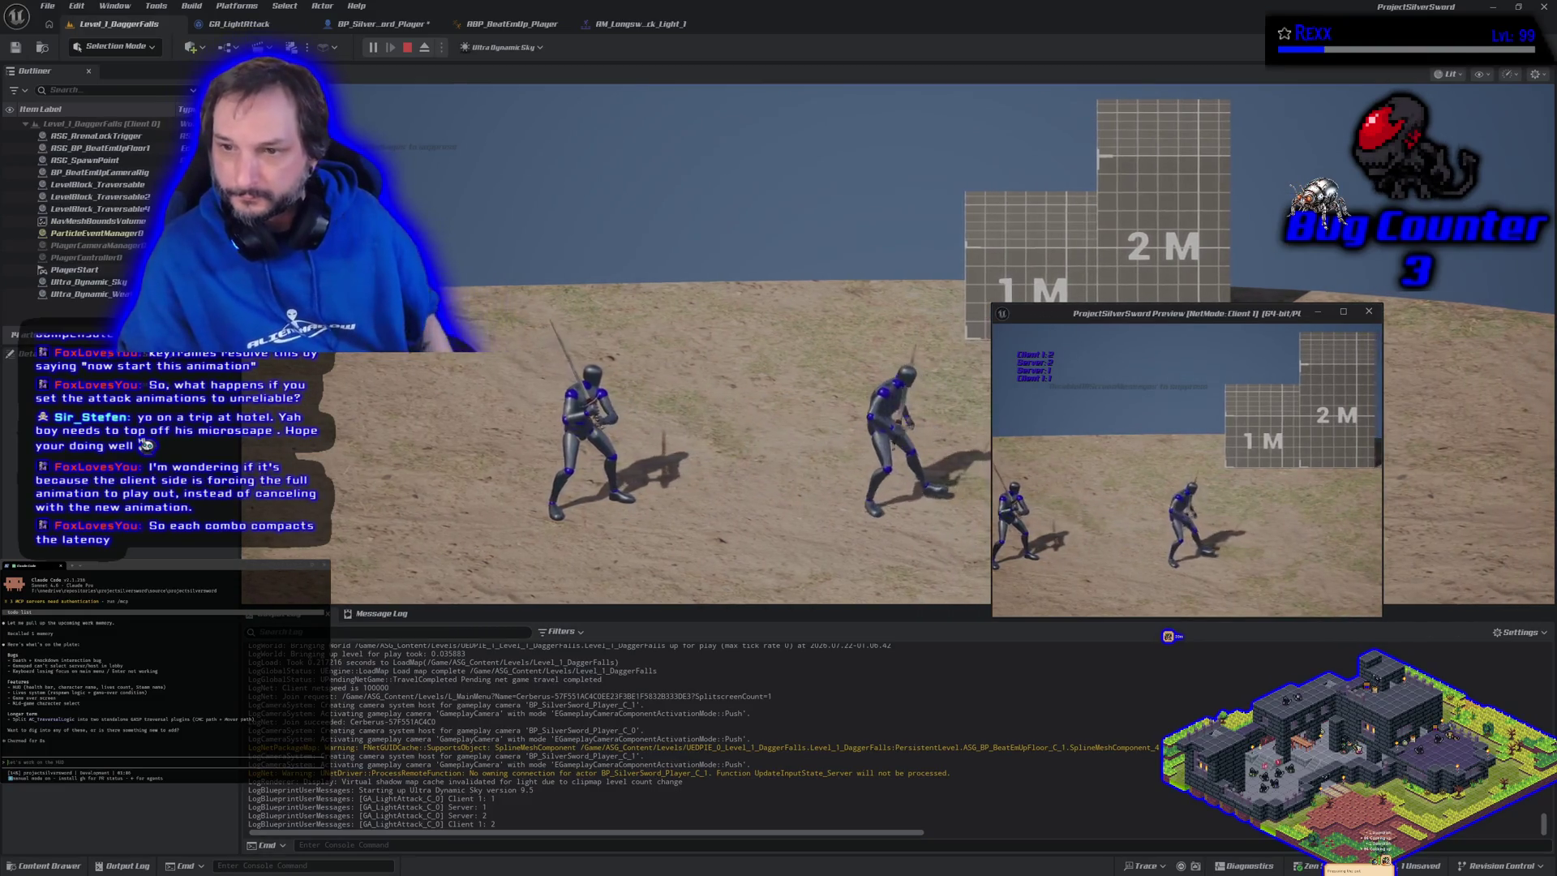
pyautogui.click(1188, 471)
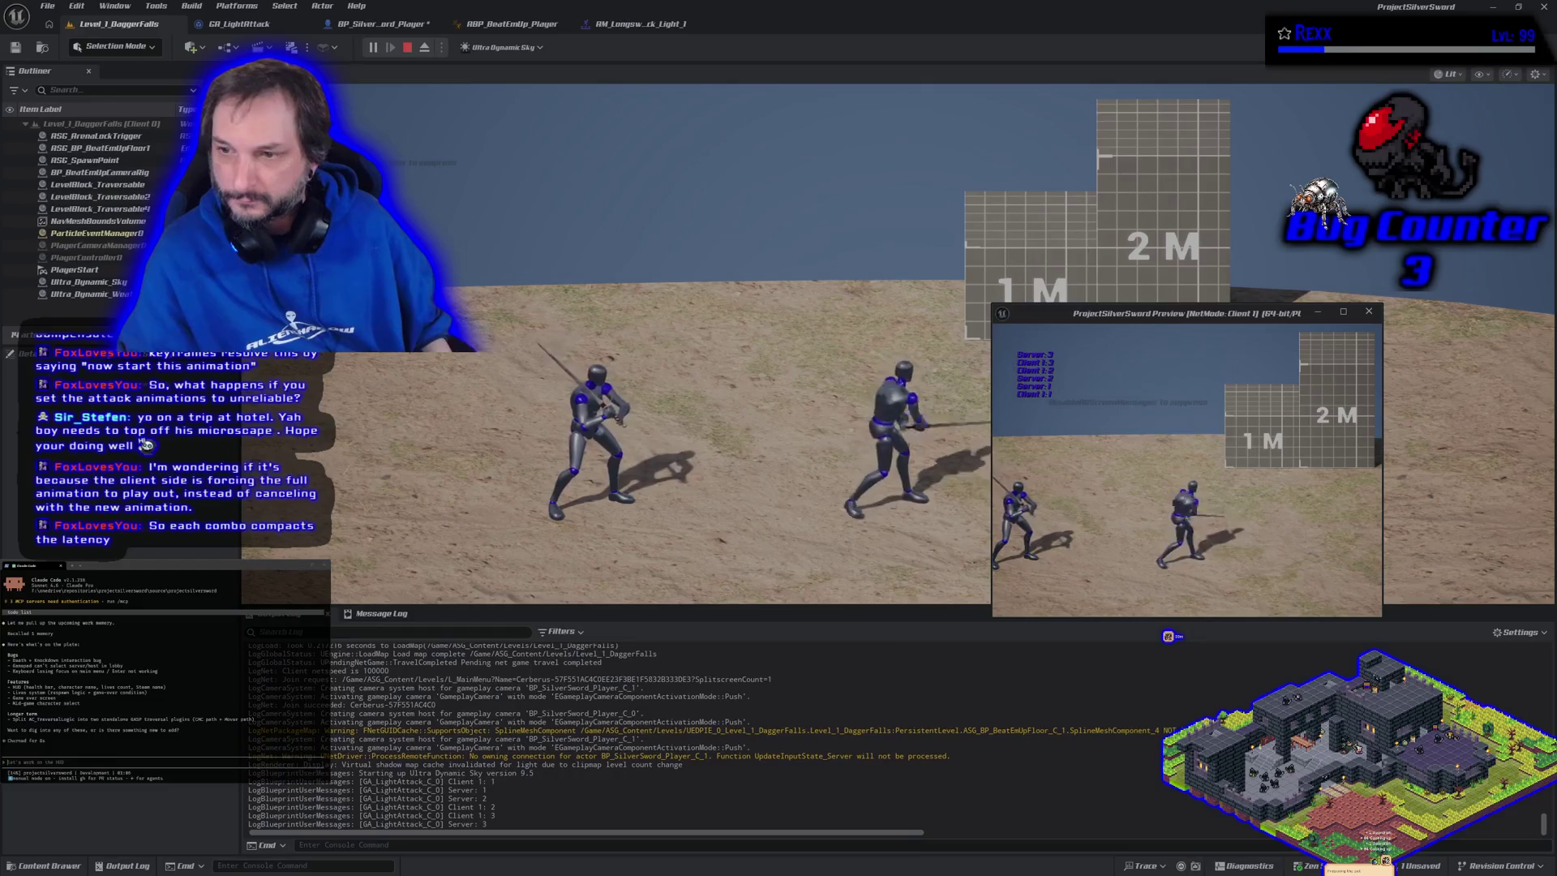
pyautogui.click(1188, 471)
pyautogui.click(1187, 470)
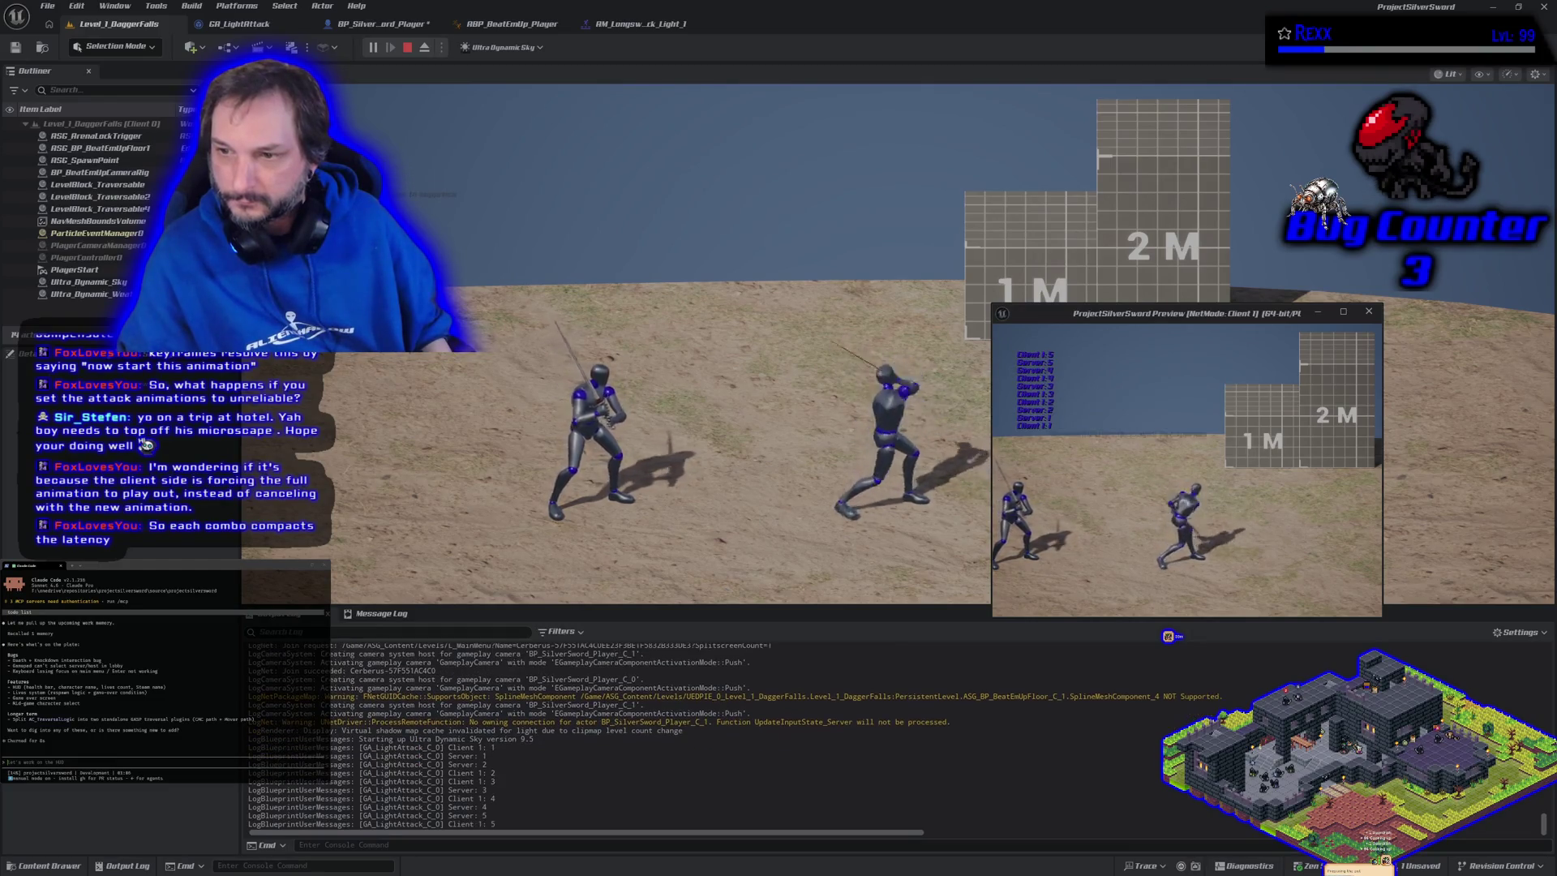
pyautogui.click(1188, 470)
pyautogui.click(1188, 471)
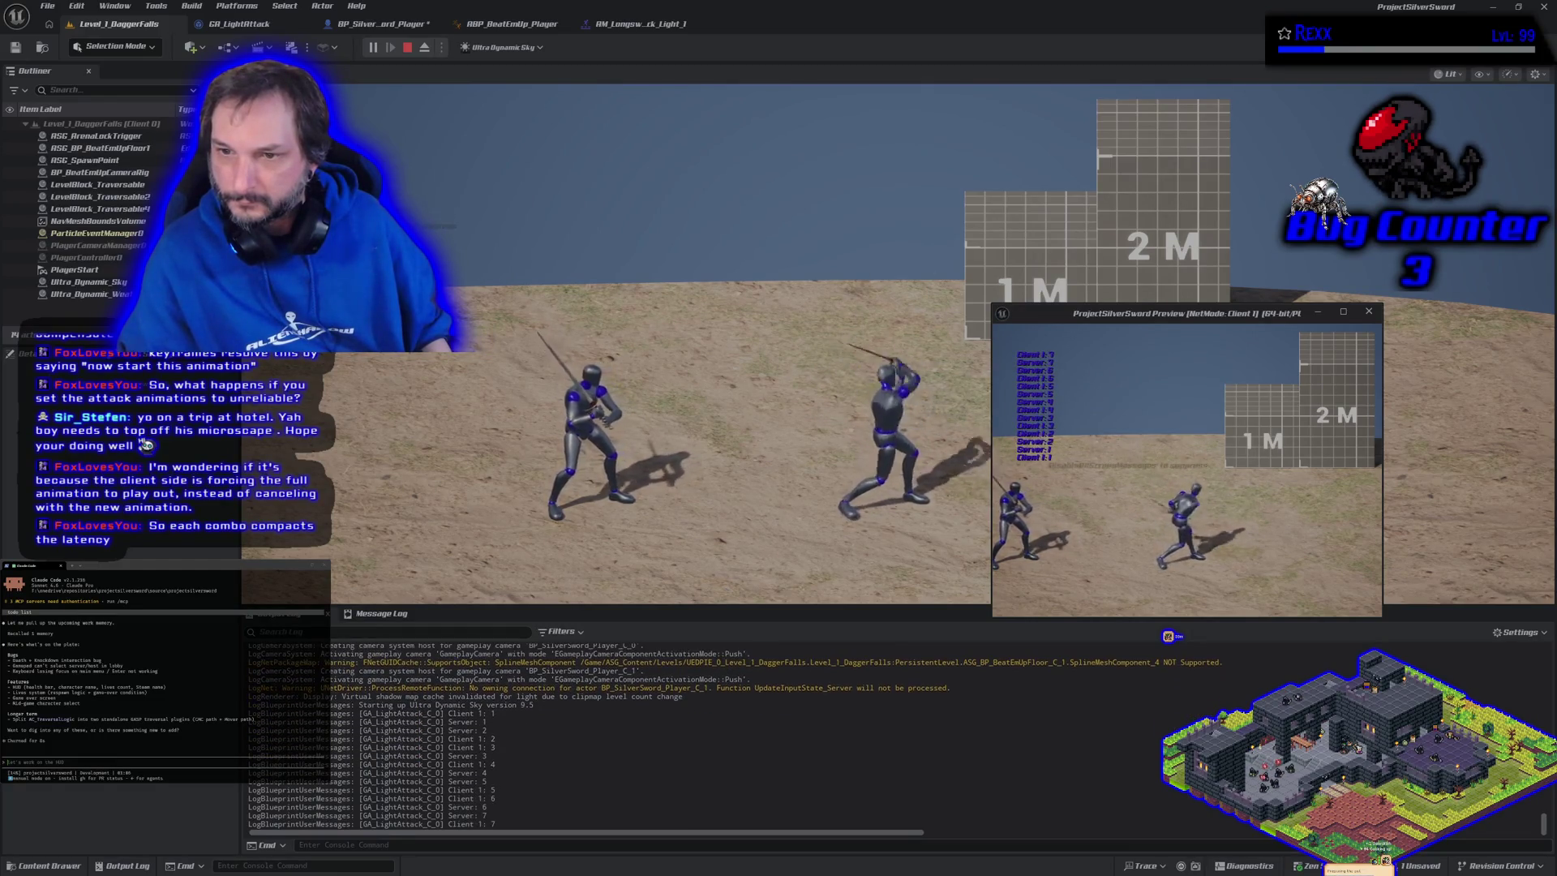
pyautogui.click(1188, 470)
pyautogui.click(1187, 471)
pyautogui.click(1187, 471)
pyautogui.click(1187, 471)
pyautogui.click(1188, 471)
pyautogui.click(1188, 471)
pyautogui.click(1187, 470)
pyautogui.click(1187, 470)
pyautogui.click(1188, 470)
pyautogui.click(1188, 471)
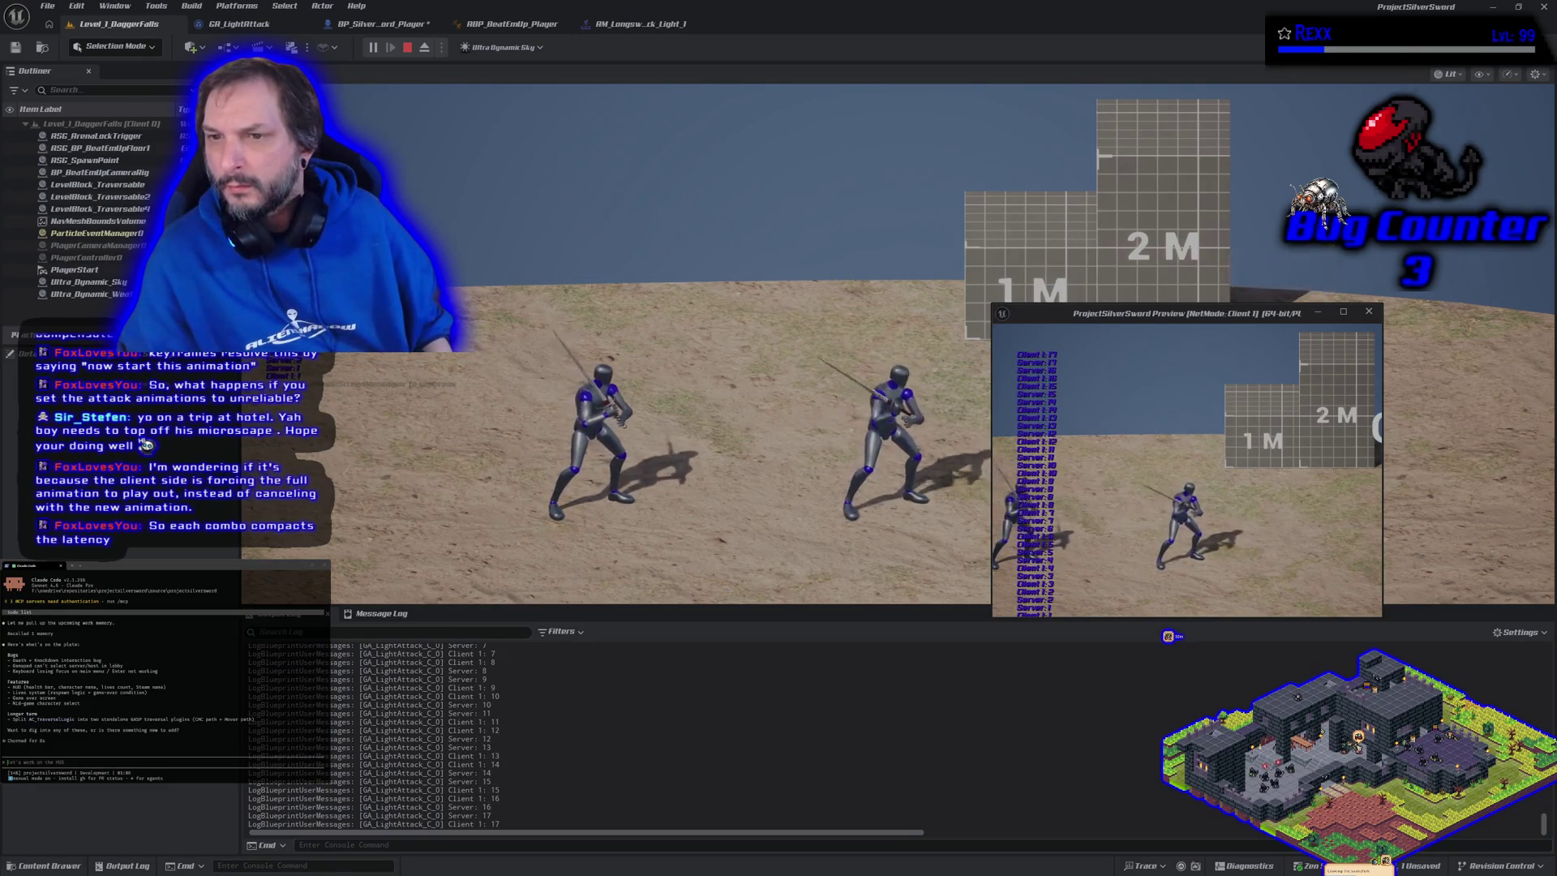
pyautogui.click(1188, 470)
pyautogui.click(1188, 470)
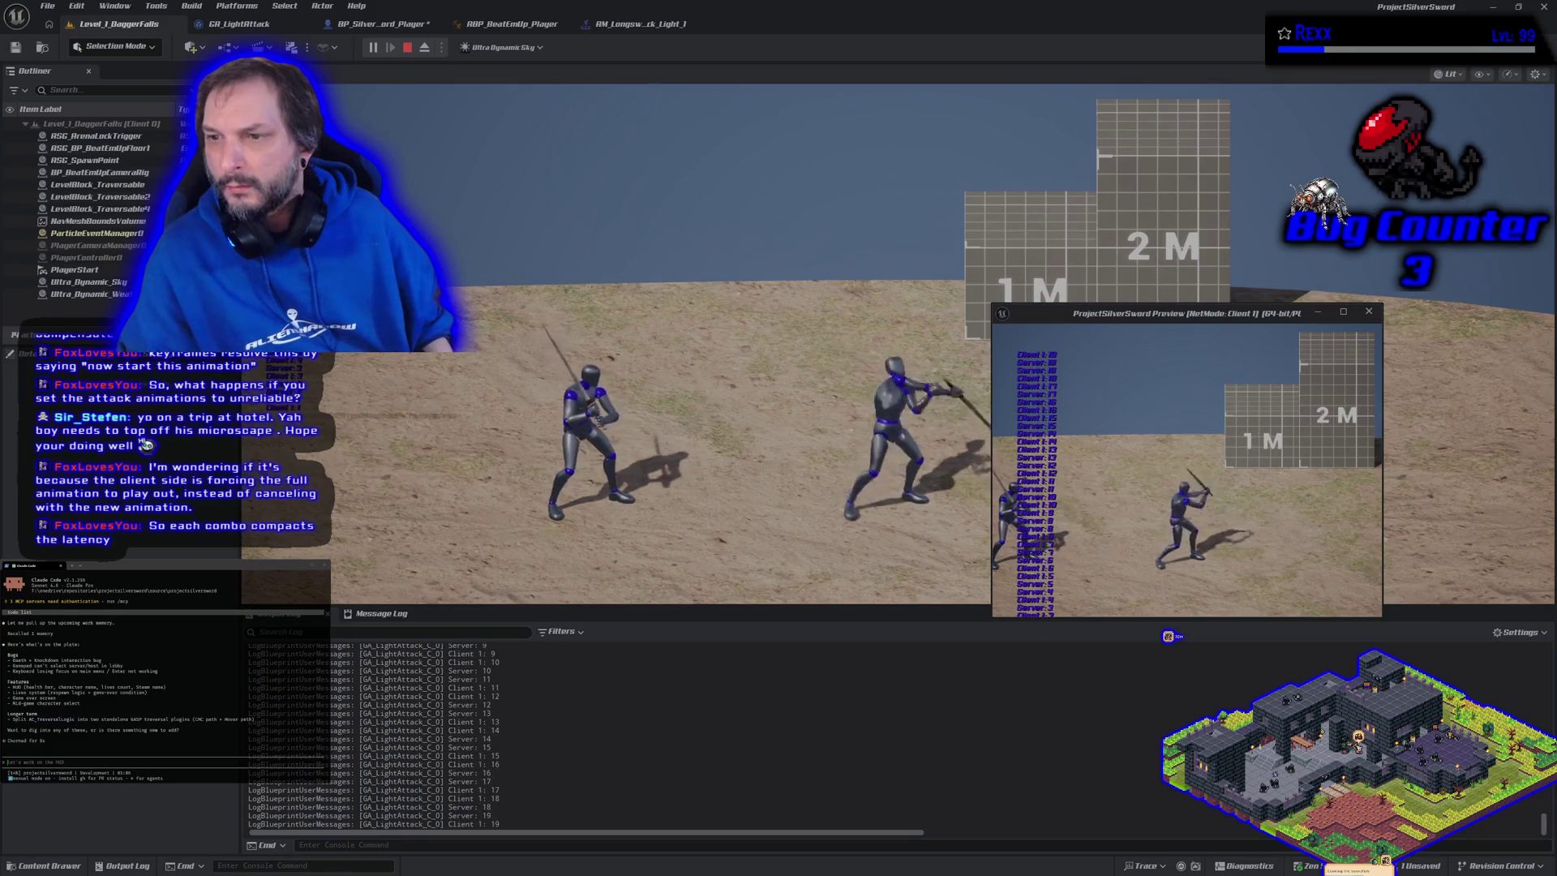
pyautogui.click(1188, 470)
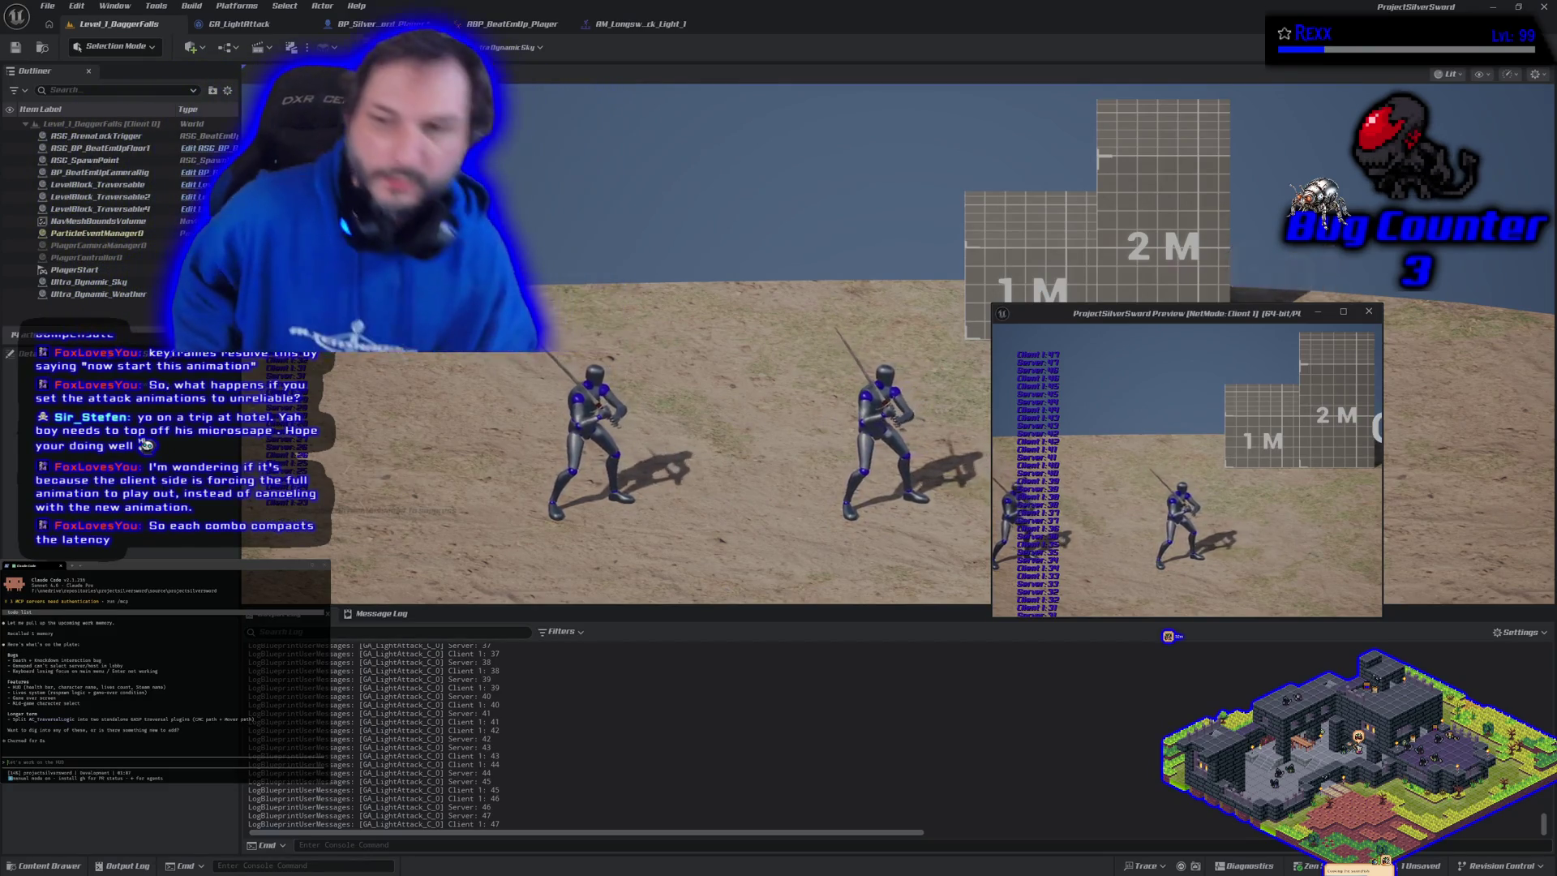
pyautogui.hotkey('alt', 'Tab')
pyautogui.press('Escape')
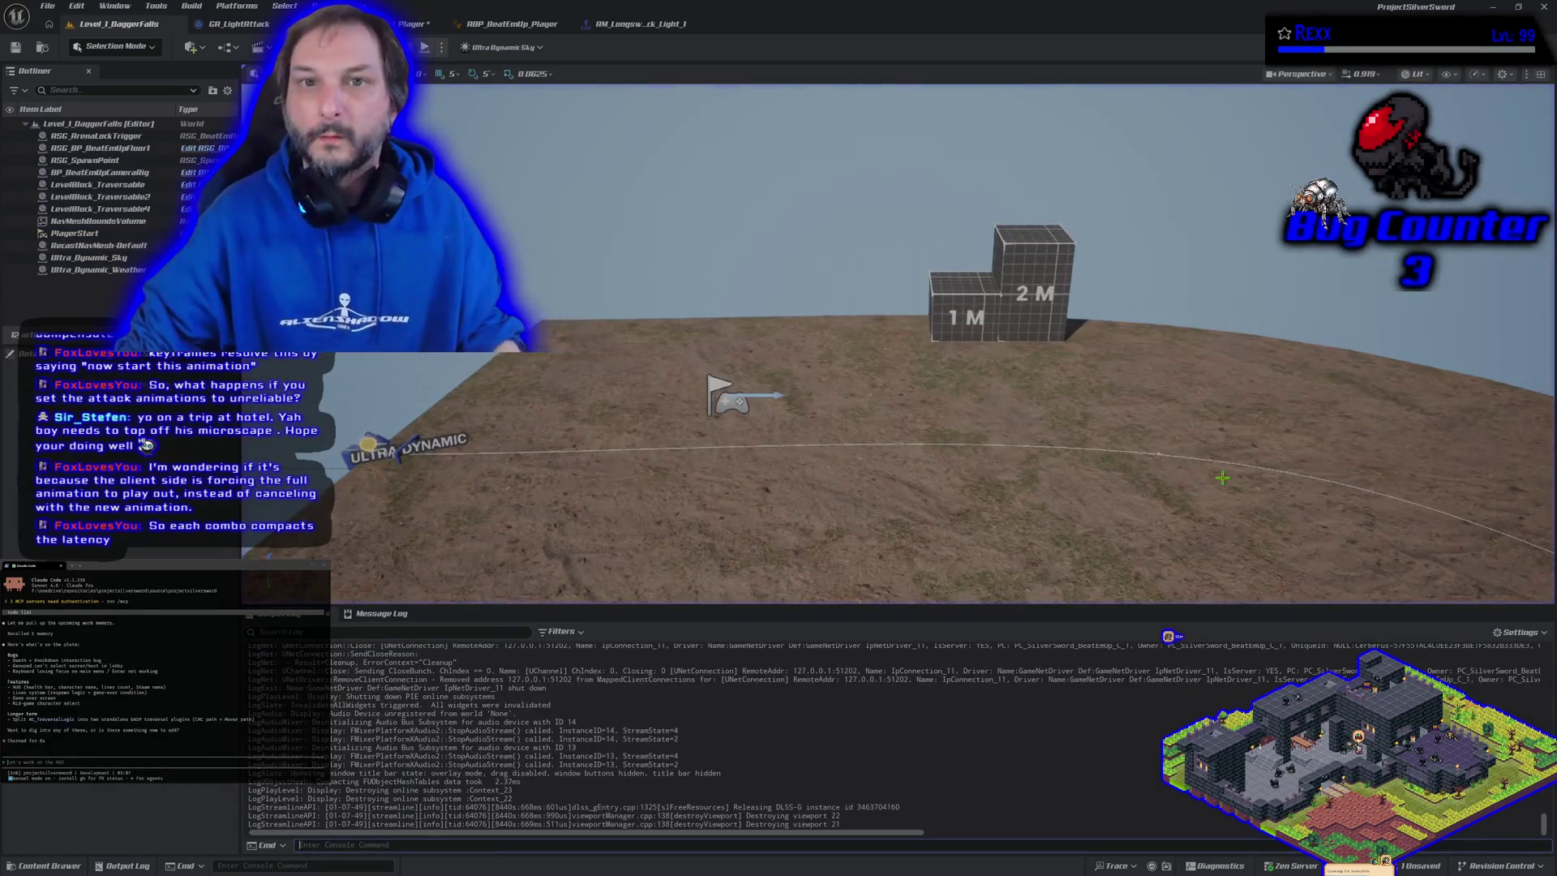
pyautogui.click(643, 26)
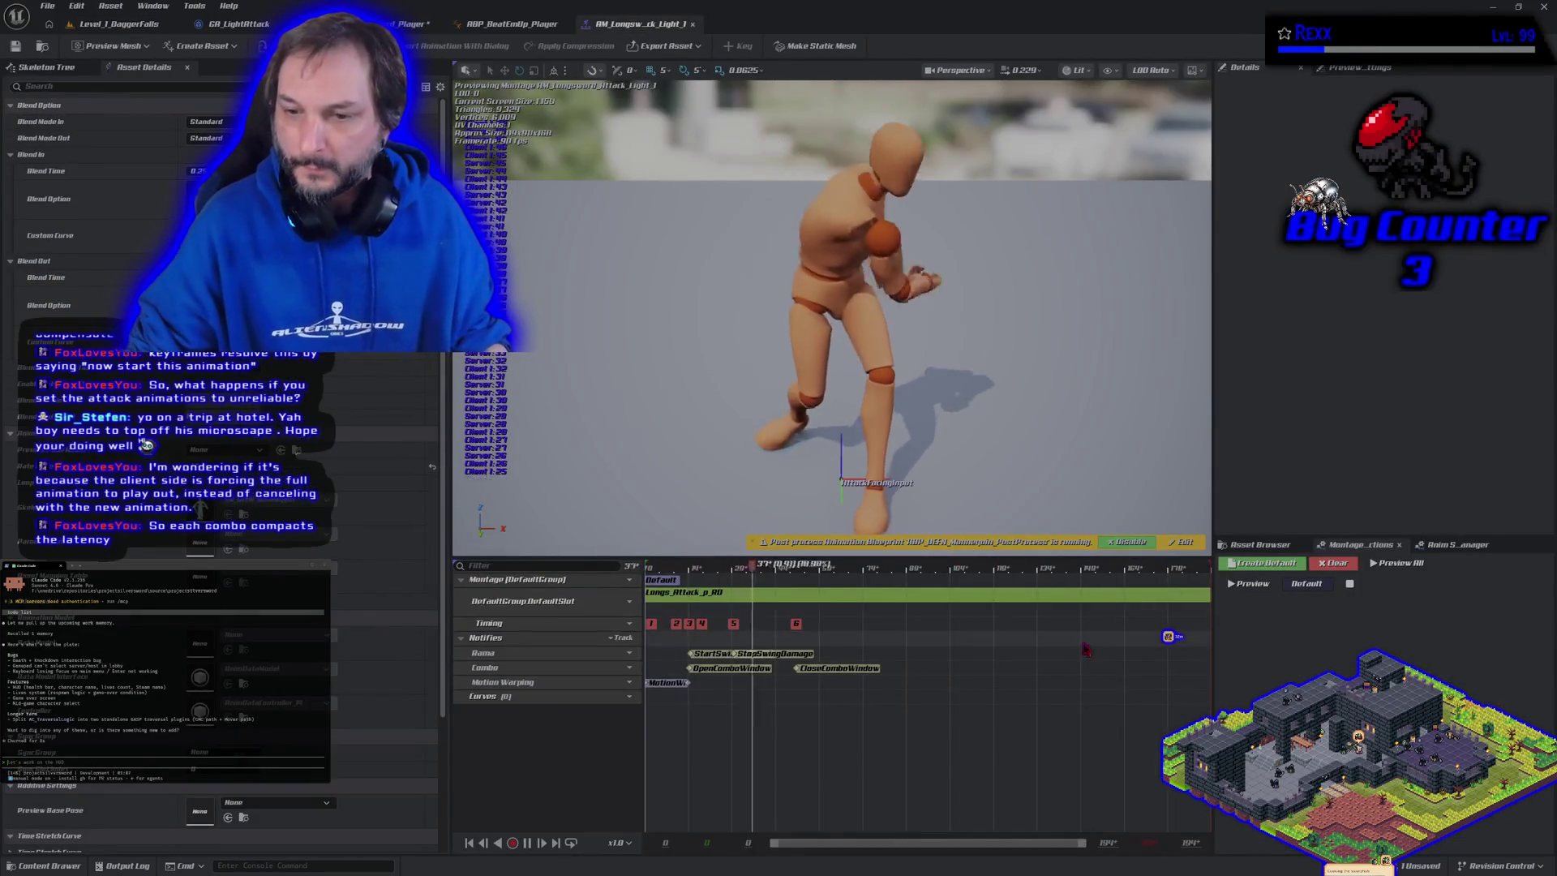
pyautogui.click(827, 668)
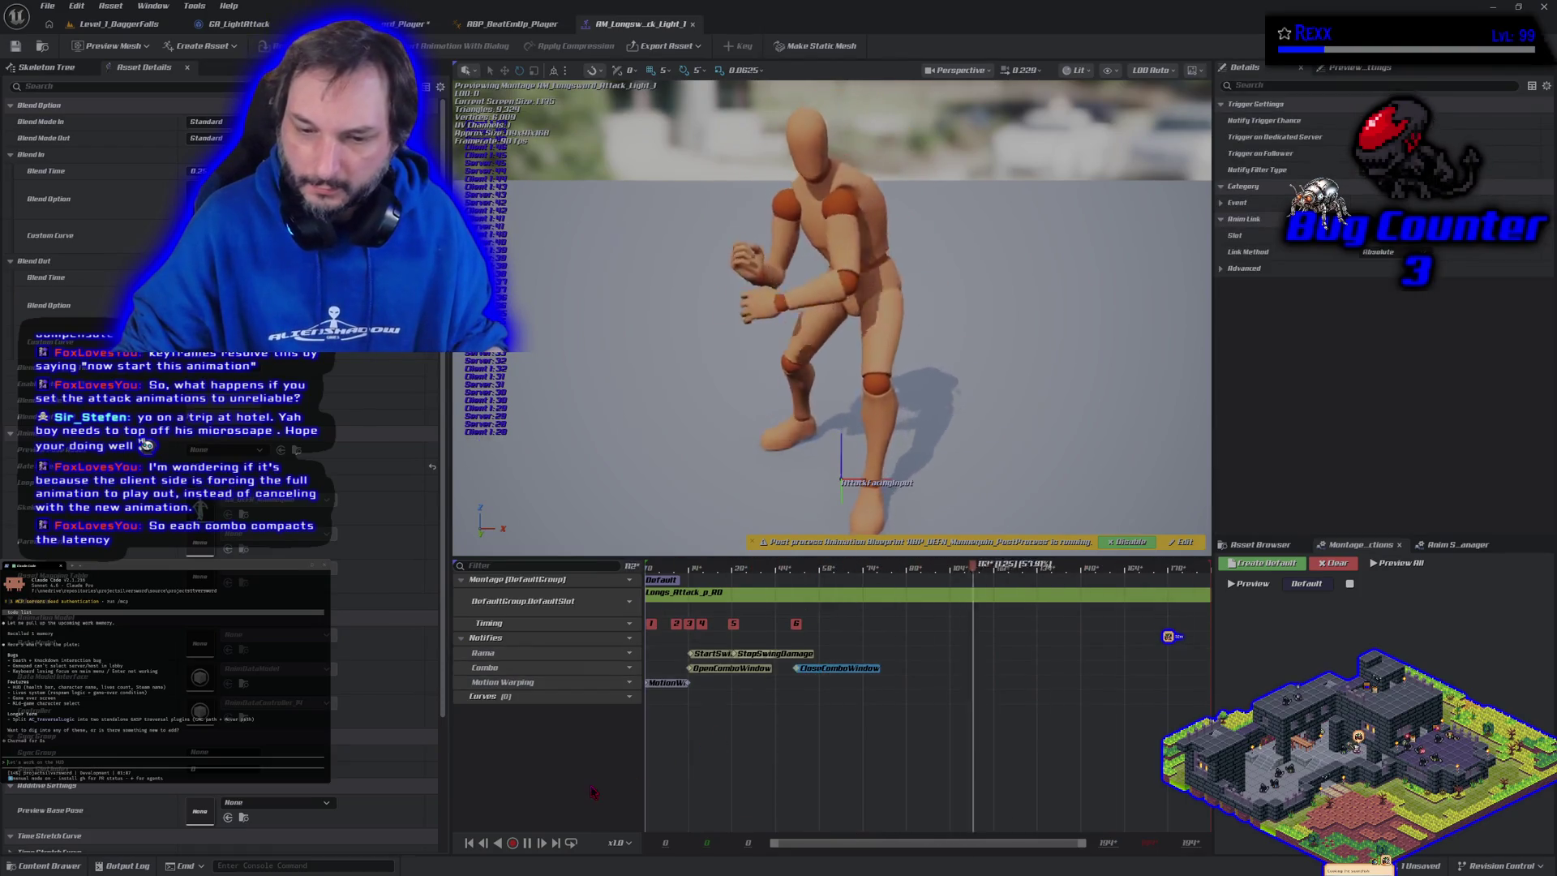
pyautogui.click(738, 570)
pyautogui.moveTo(746, 574); pyautogui.dragTo(800, 574)
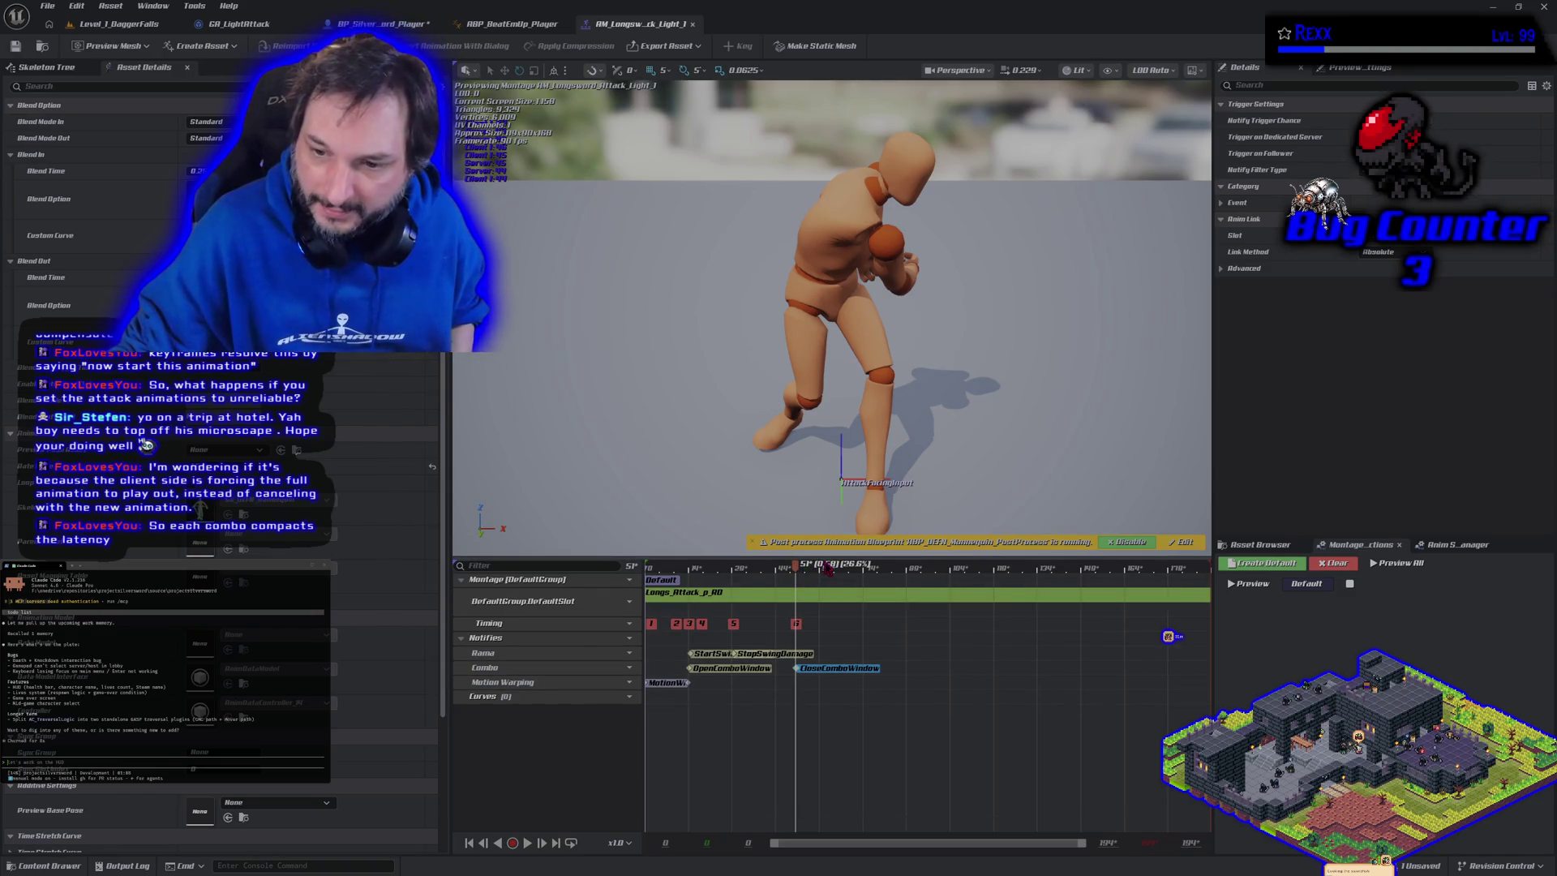
pyautogui.moveTo(801, 573); pyautogui.dragTo(1186, 567)
pyautogui.moveTo(1188, 637)
pyautogui.mouseDown()
pyautogui.moveTo(754, 604)
pyautogui.moveTo(800, 600)
pyautogui.mouseUp()
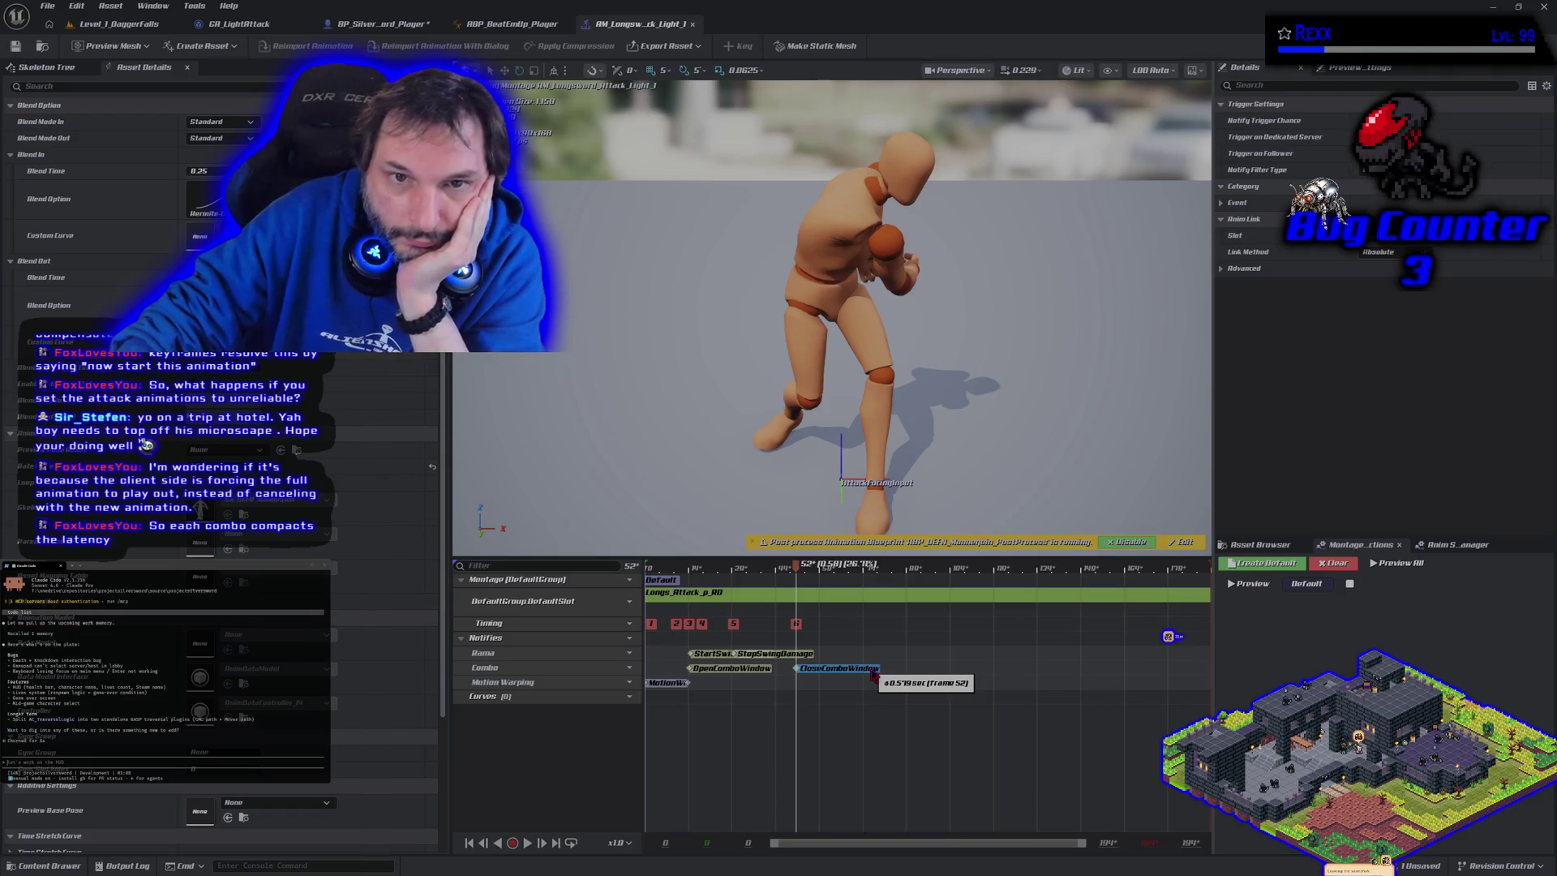
pyautogui.click(131, 31)
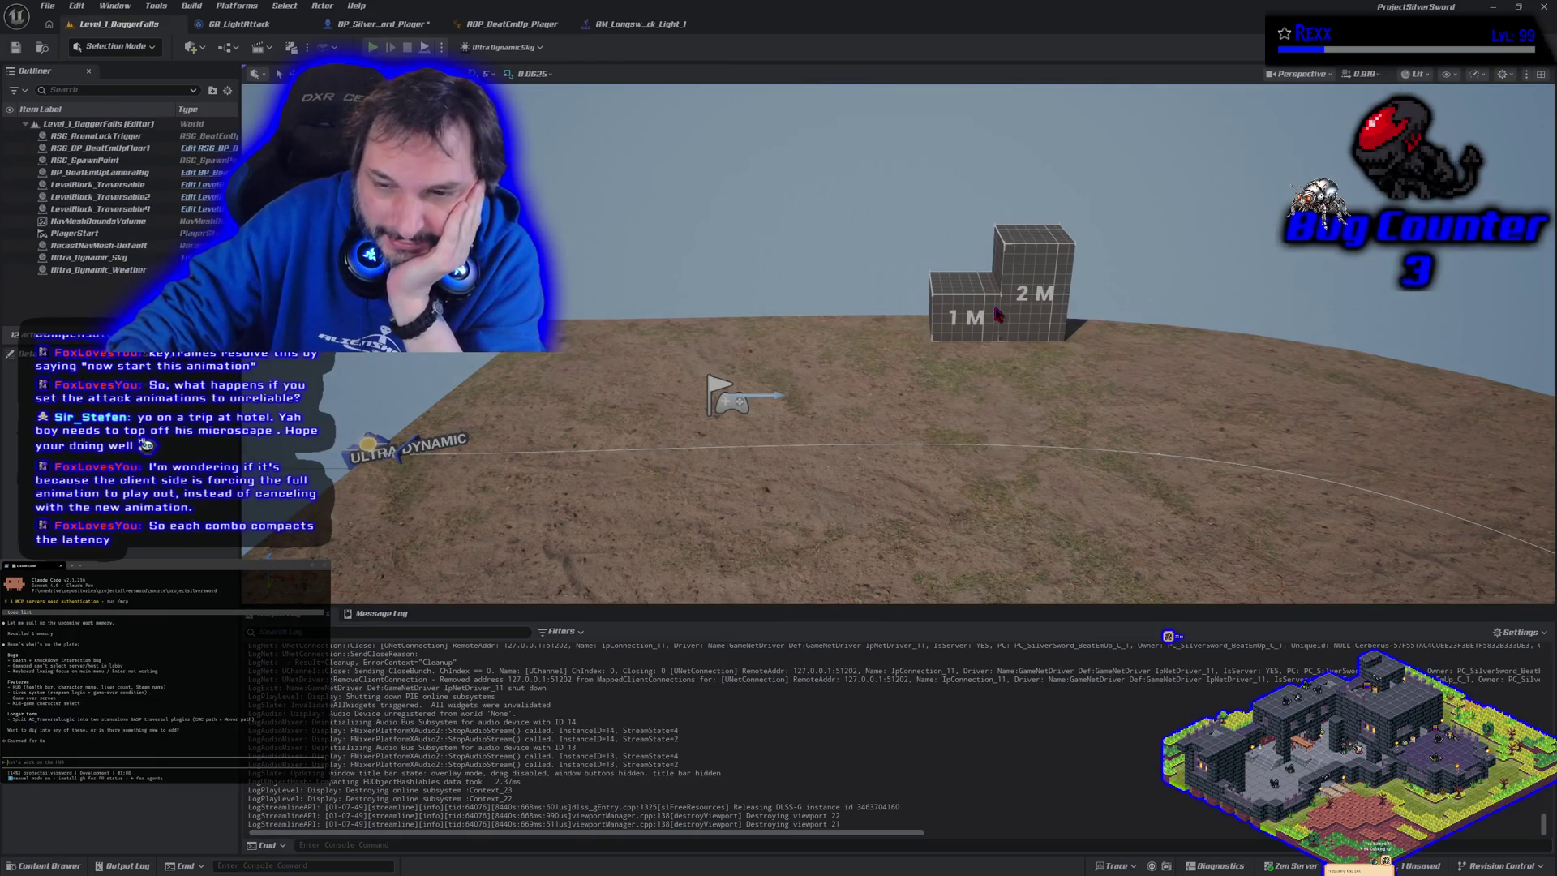
# Rerun multiplayer PIE so light attack Client and Server counts climb past 20, then stop it
pyautogui.click(375, 48)
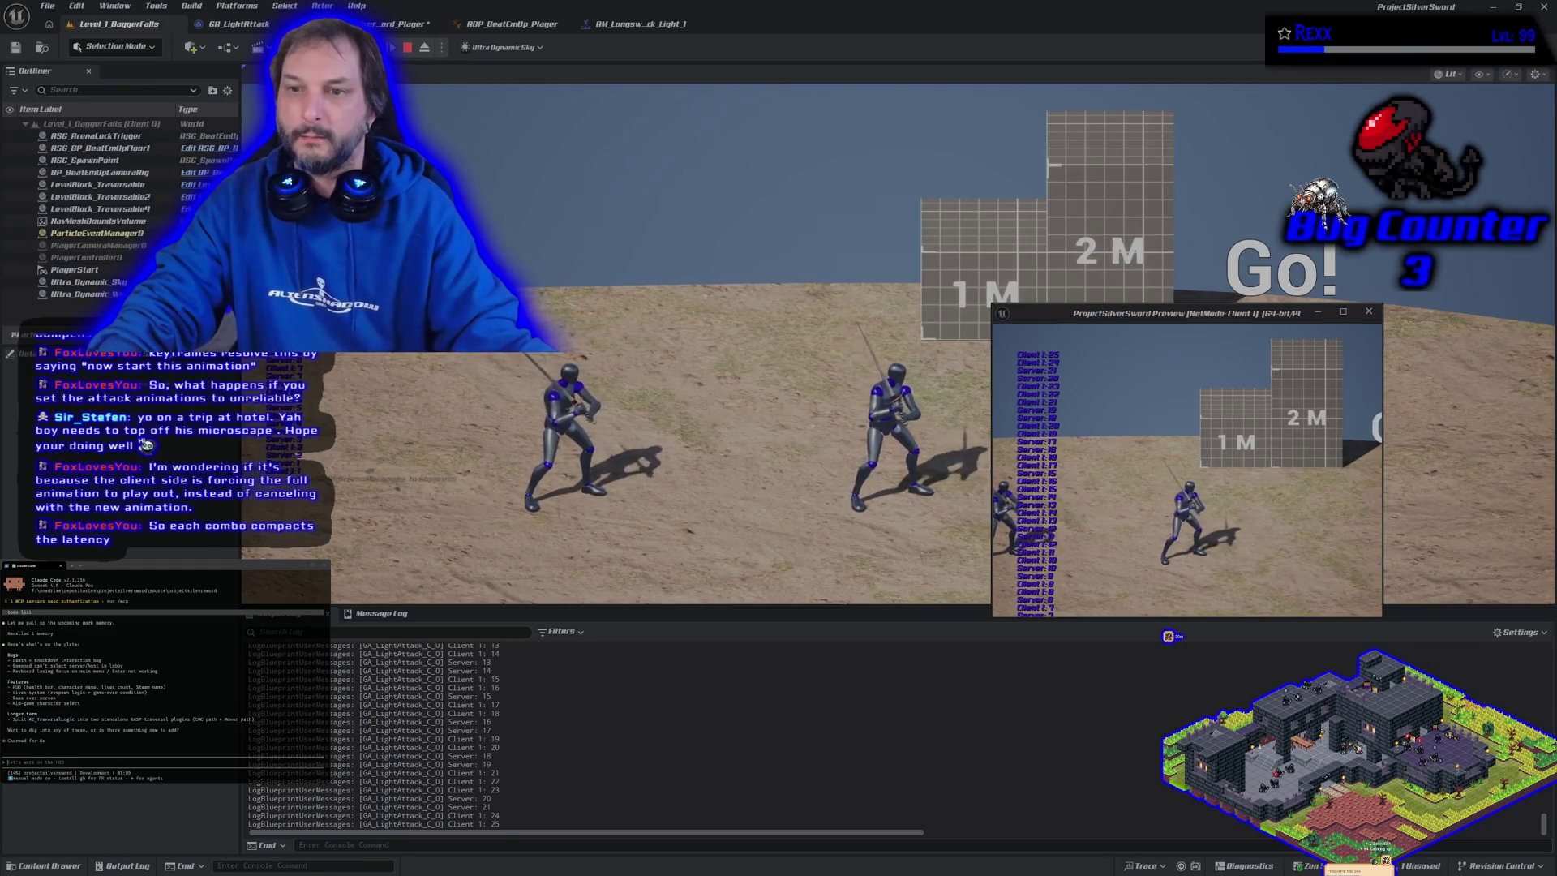
pyautogui.press('Escape')
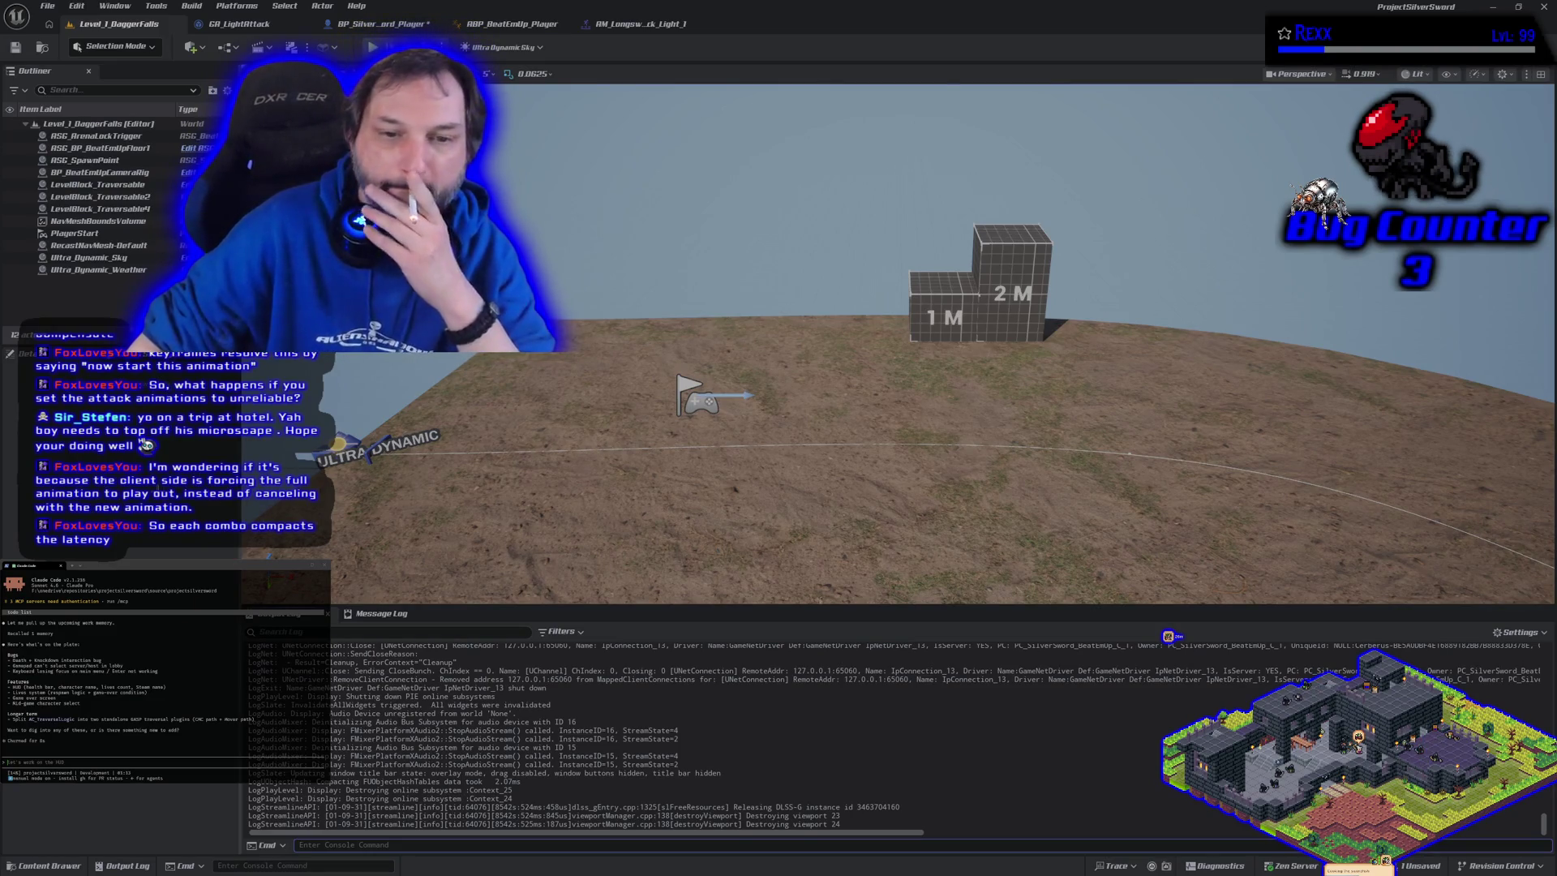
# Recall the Net PktLag=300 and ShowDebug AbilitySystem console commands, then discard without running them
pyautogui.click(381, 844)
pyautogui.press('Up')
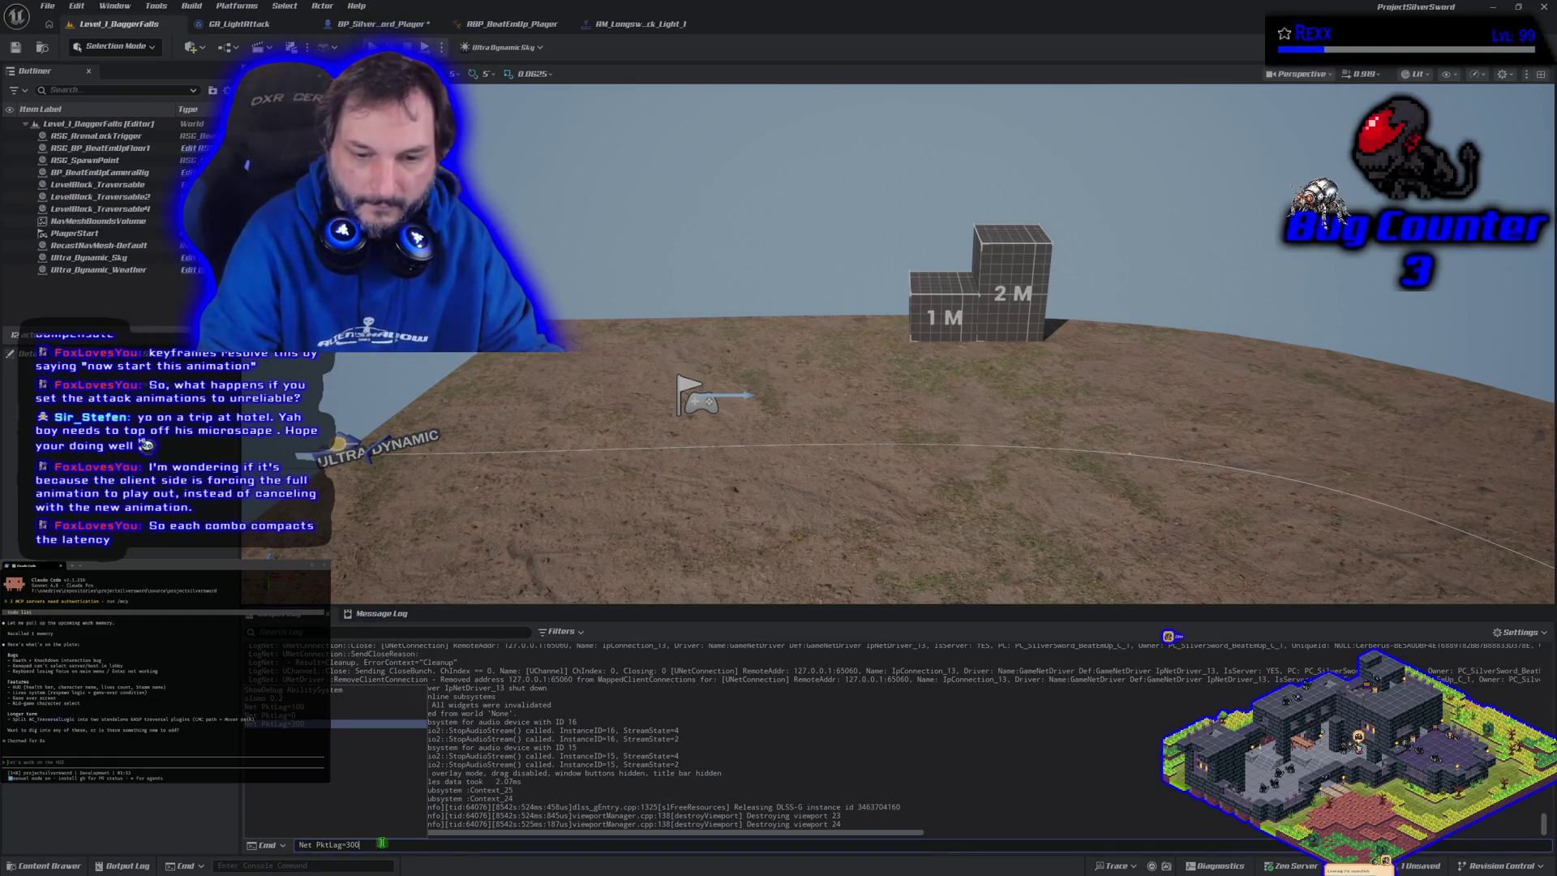
pyautogui.press('Up')
pyautogui.press('Up')
pyautogui.press('Up')
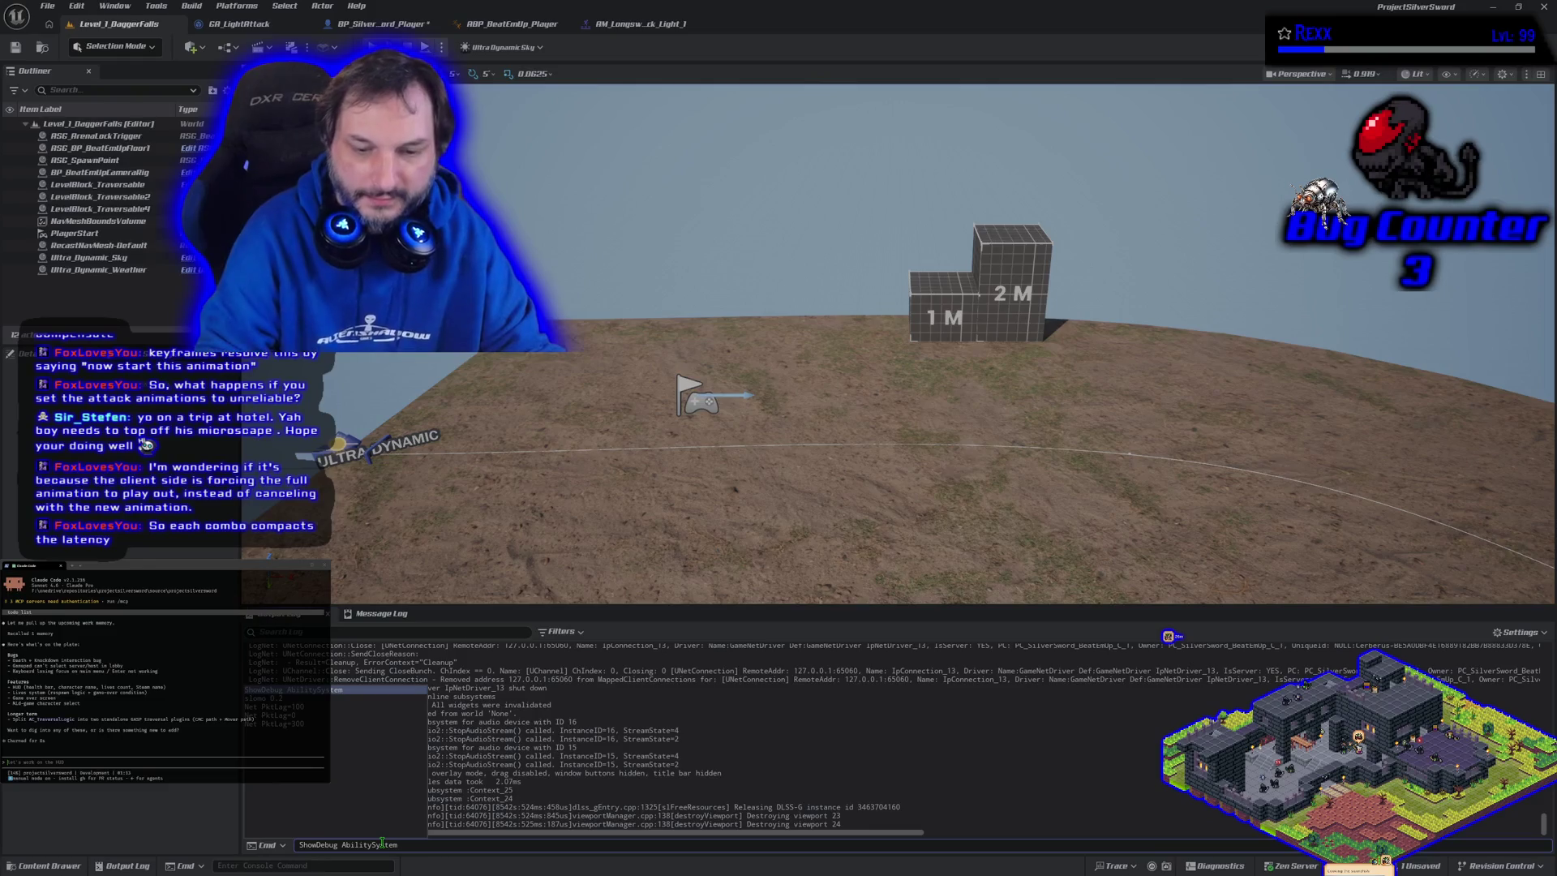
pyautogui.press('BackSpace')
pyautogui.press('BackSpace')
pyautogui.press('BackSpace')
pyautogui.press('Escape')
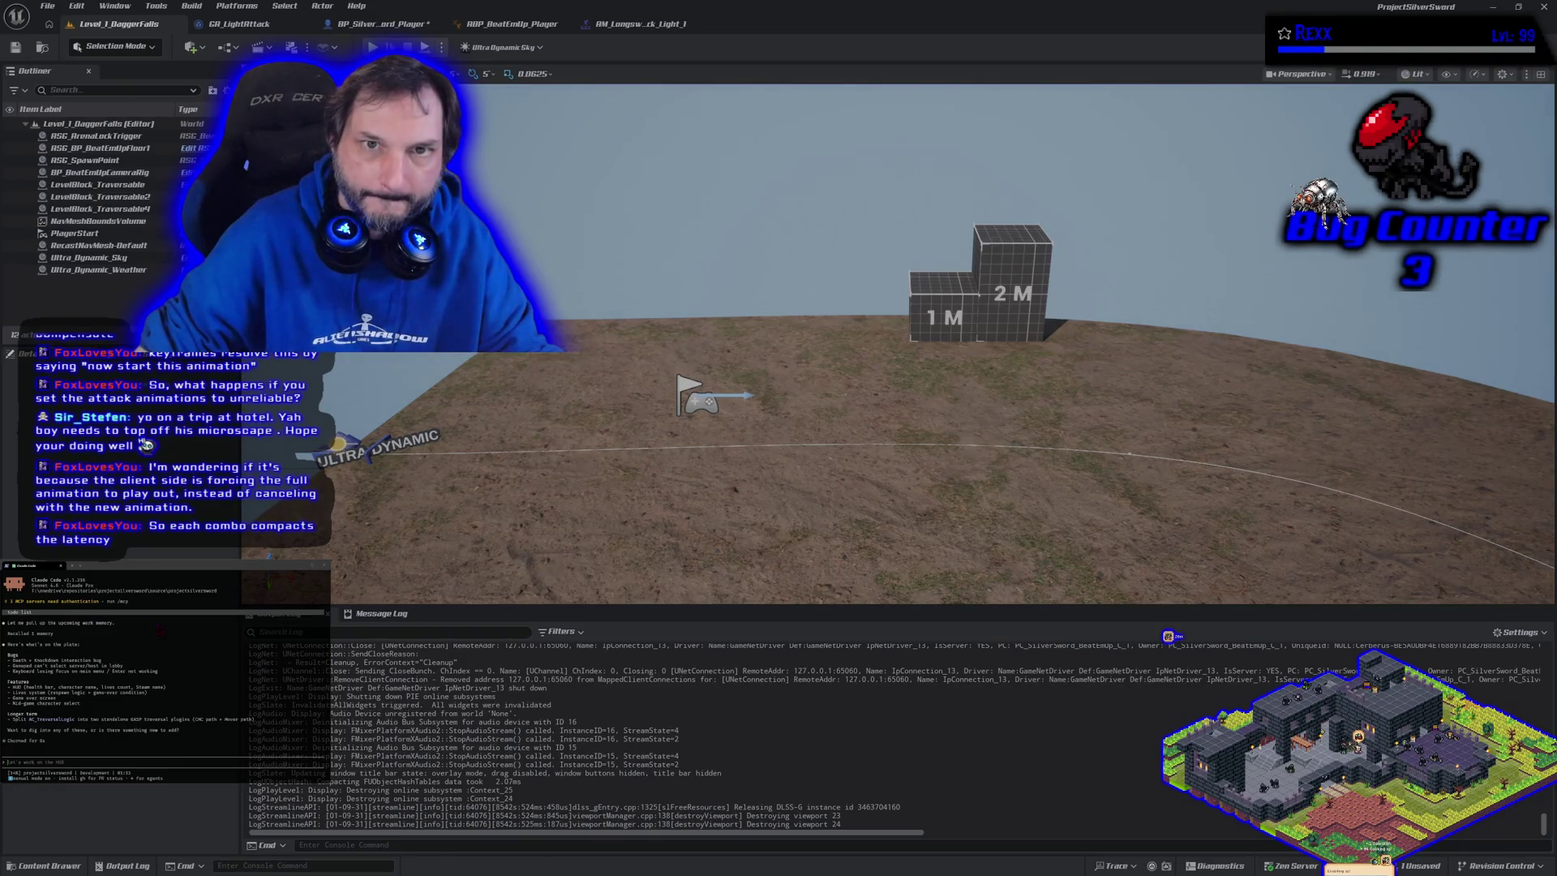
# Save the BP_SilverSword_Player Blueprint and return to the Level_1_DaggerFalls view
pyautogui.click(381, 23)
pyautogui.click(15, 47)
pyautogui.click(118, 23)
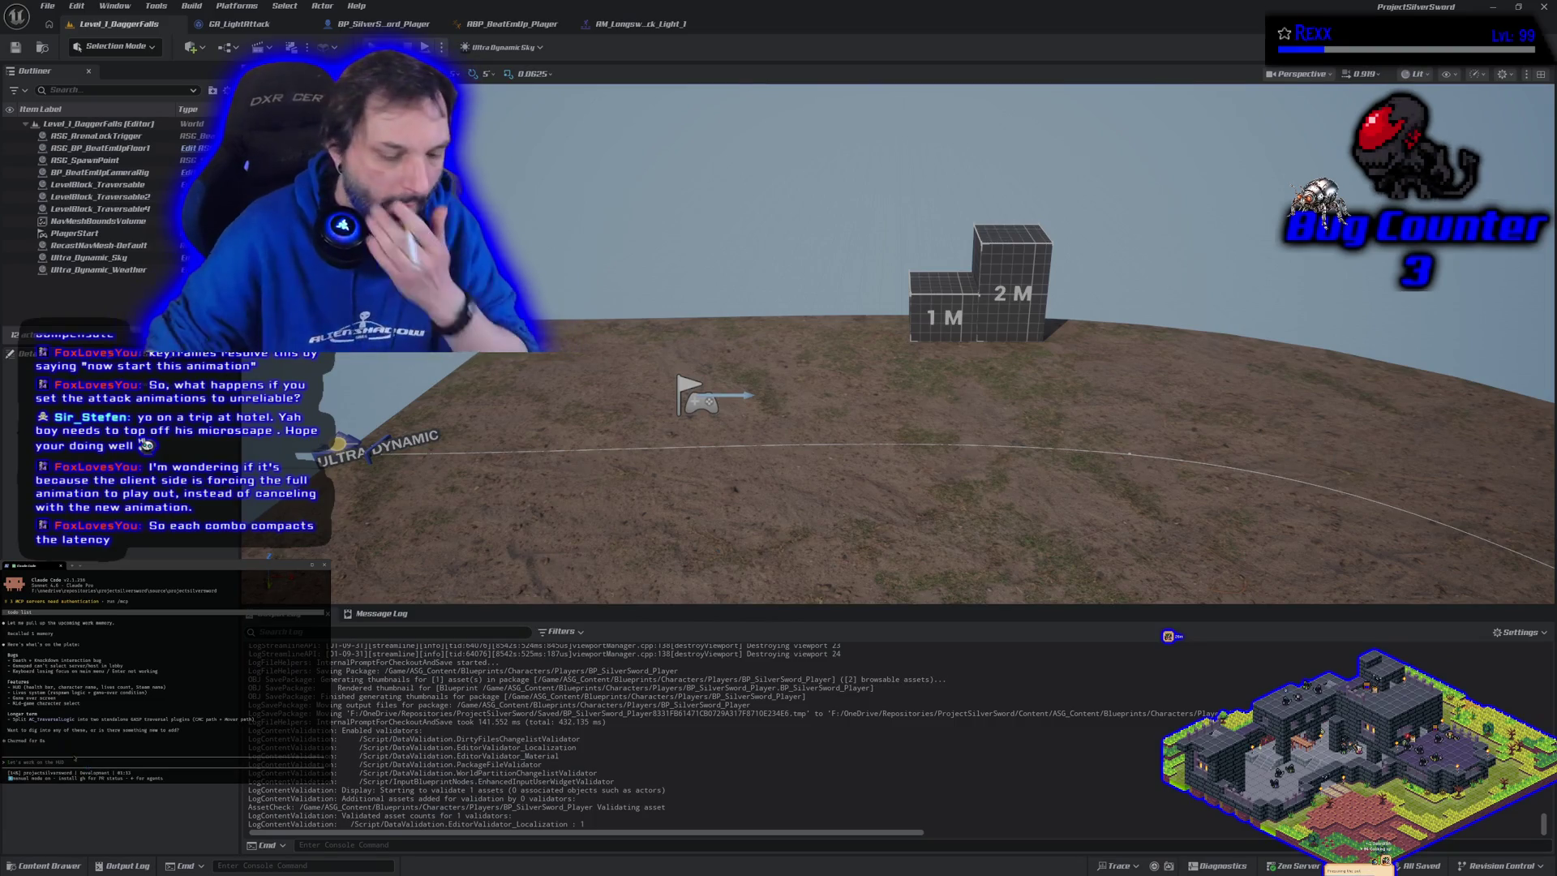
# Draft a note that combos now work but the first attack should play immediately, then launch multiplayer PIE
pyautogui.write('i just notic')
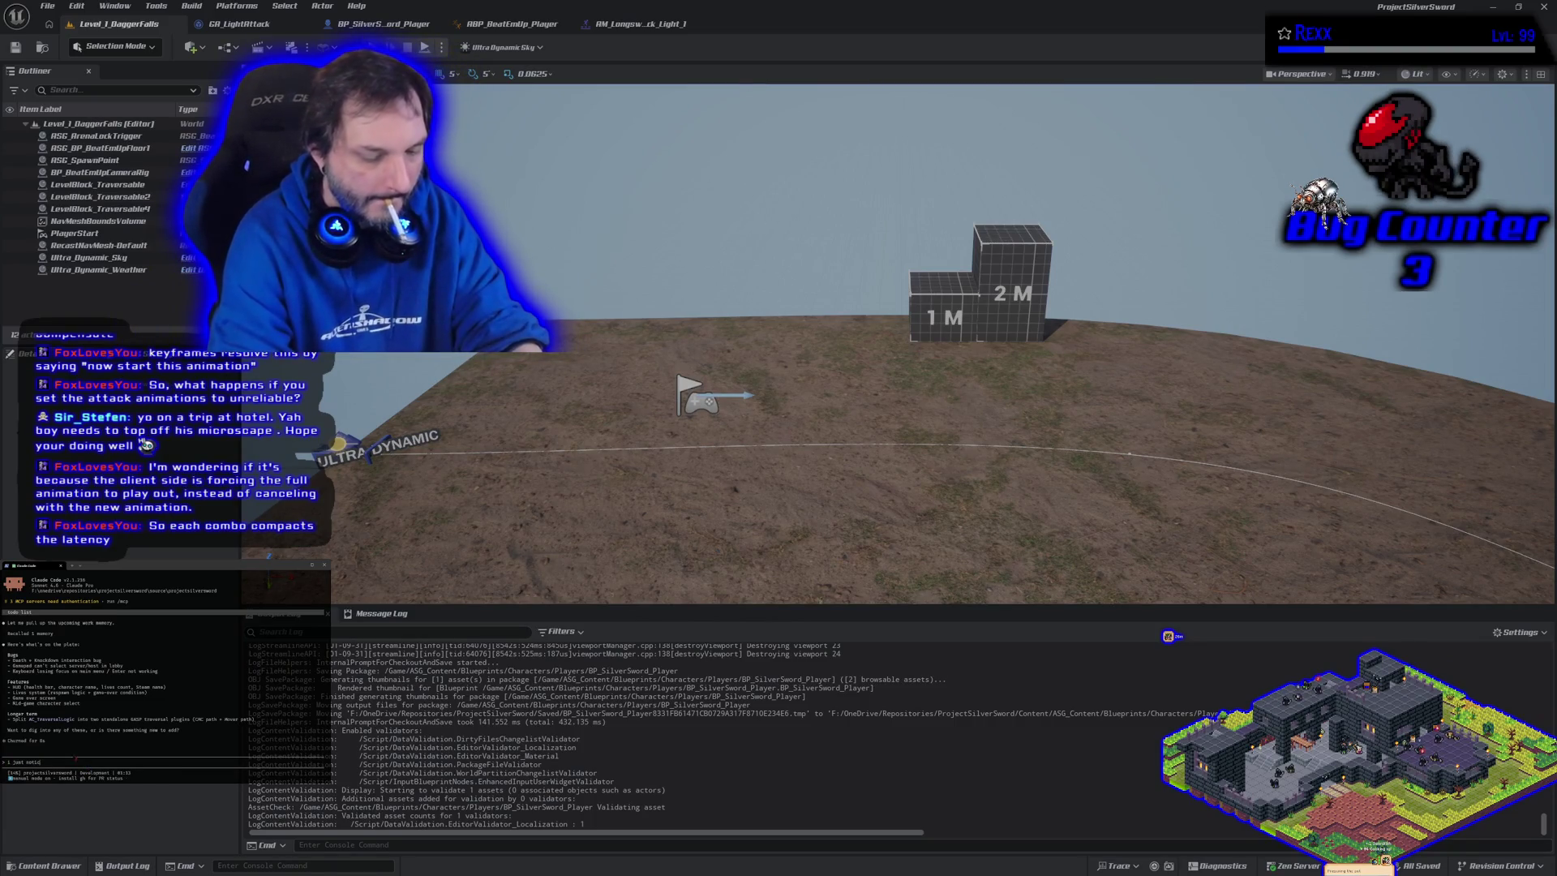
pyautogui.write('ed aomething')
pyautogui.write(' from yesterdays fix')
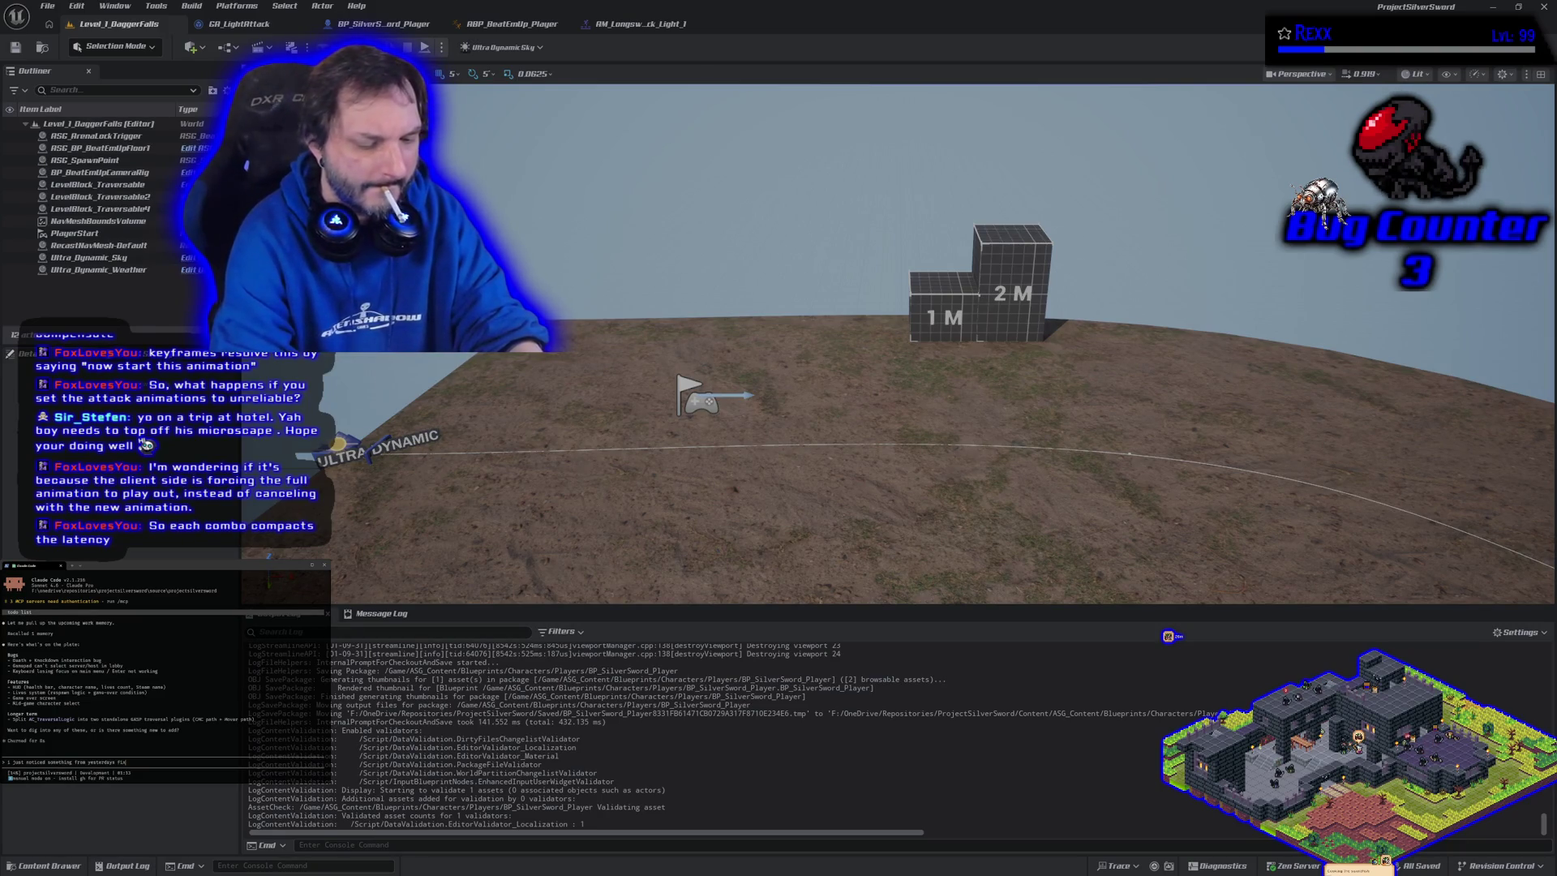
pyautogui.write('. the combos')
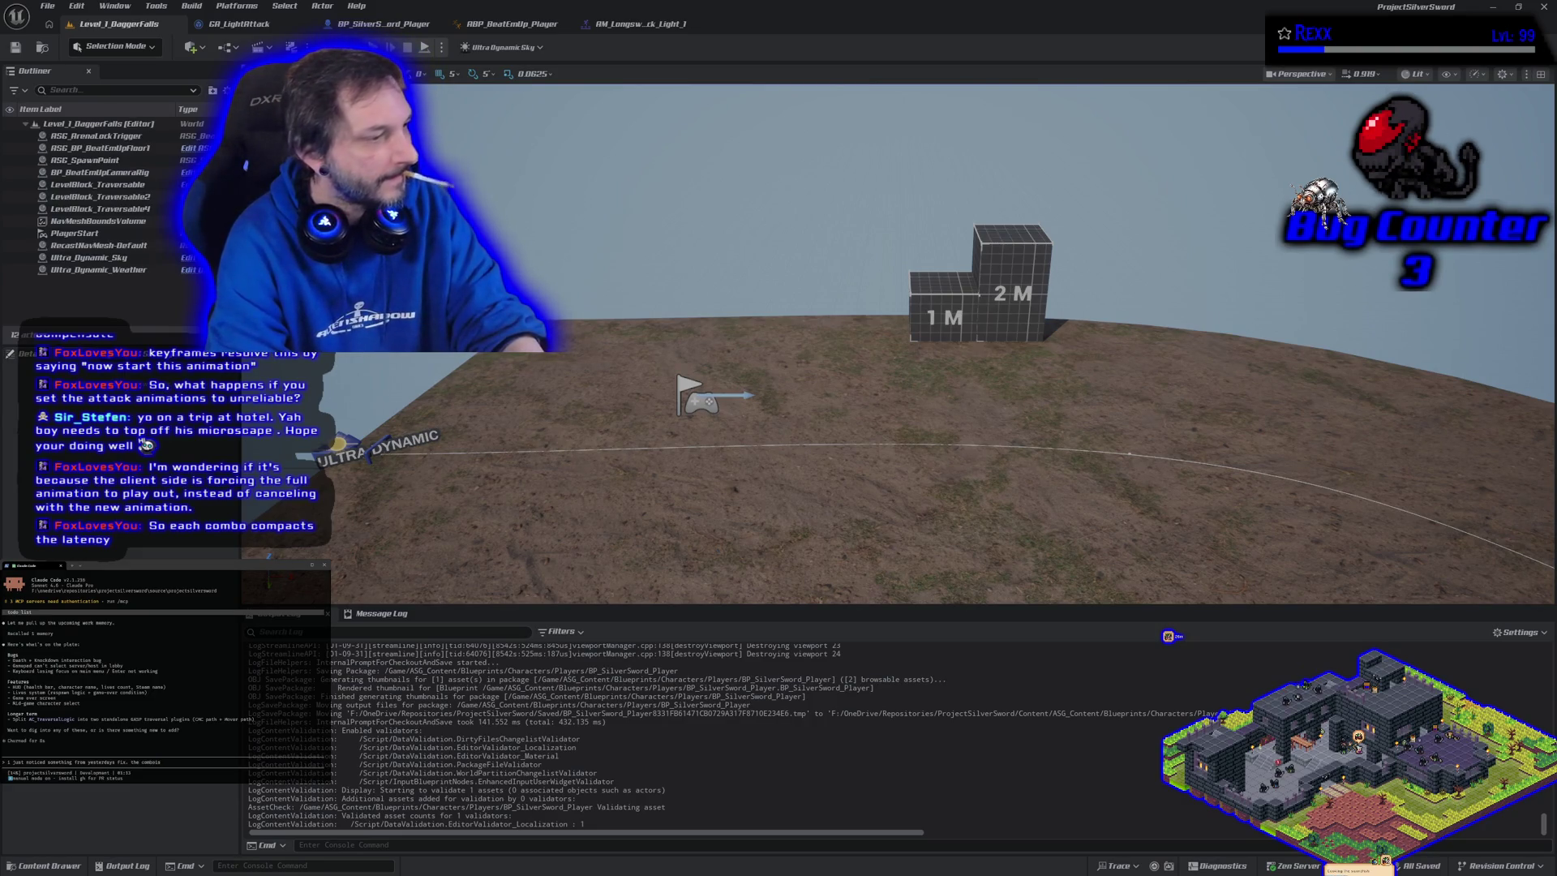
pyautogui.write(' are working over the network and')
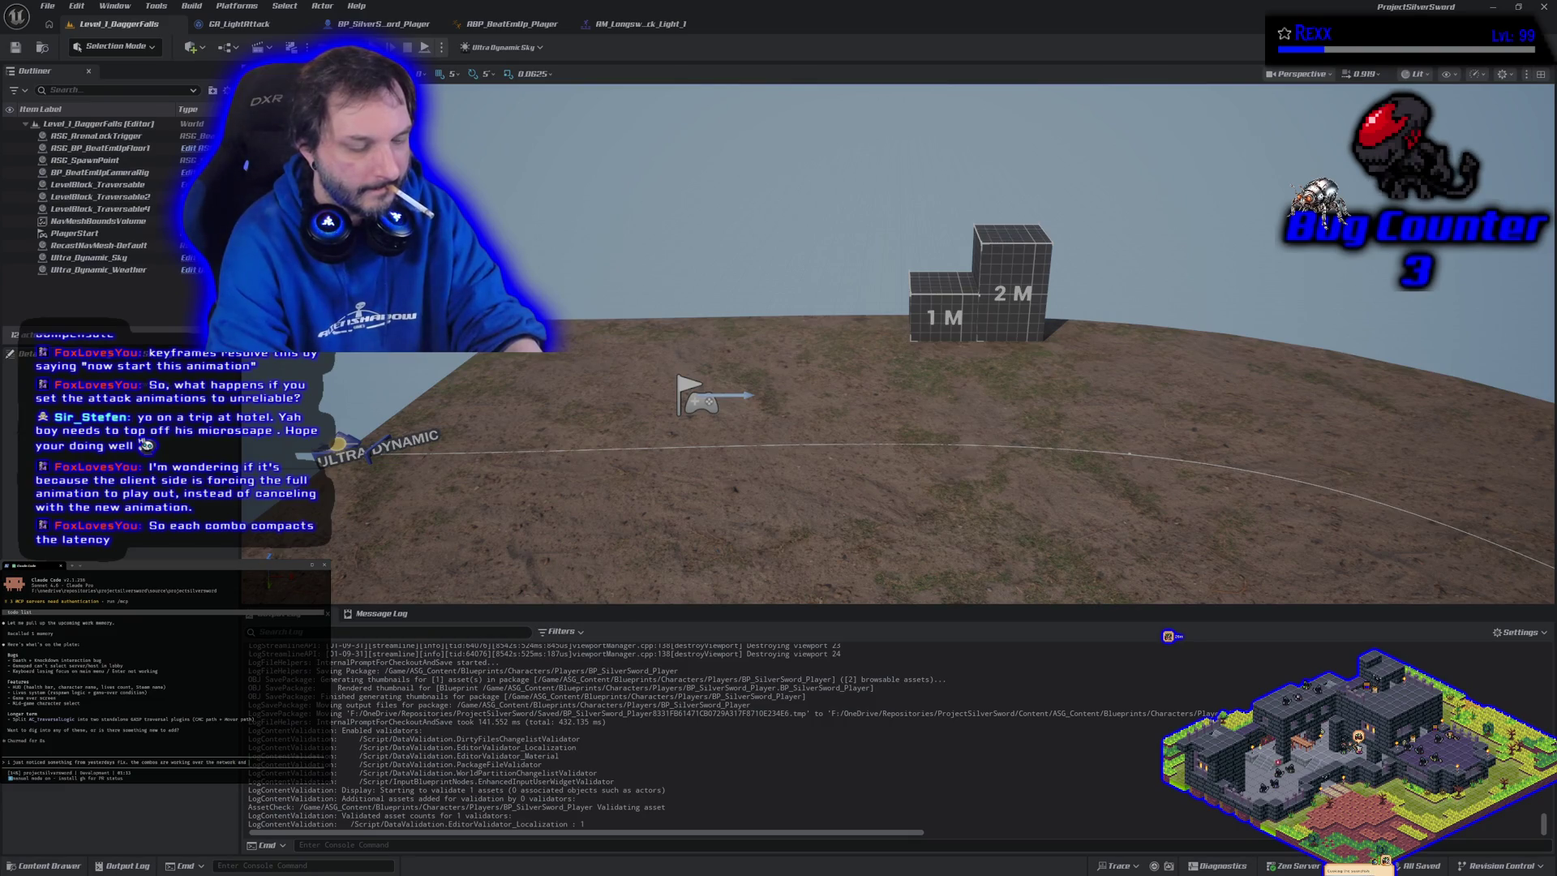
pyautogui.write(' local now')
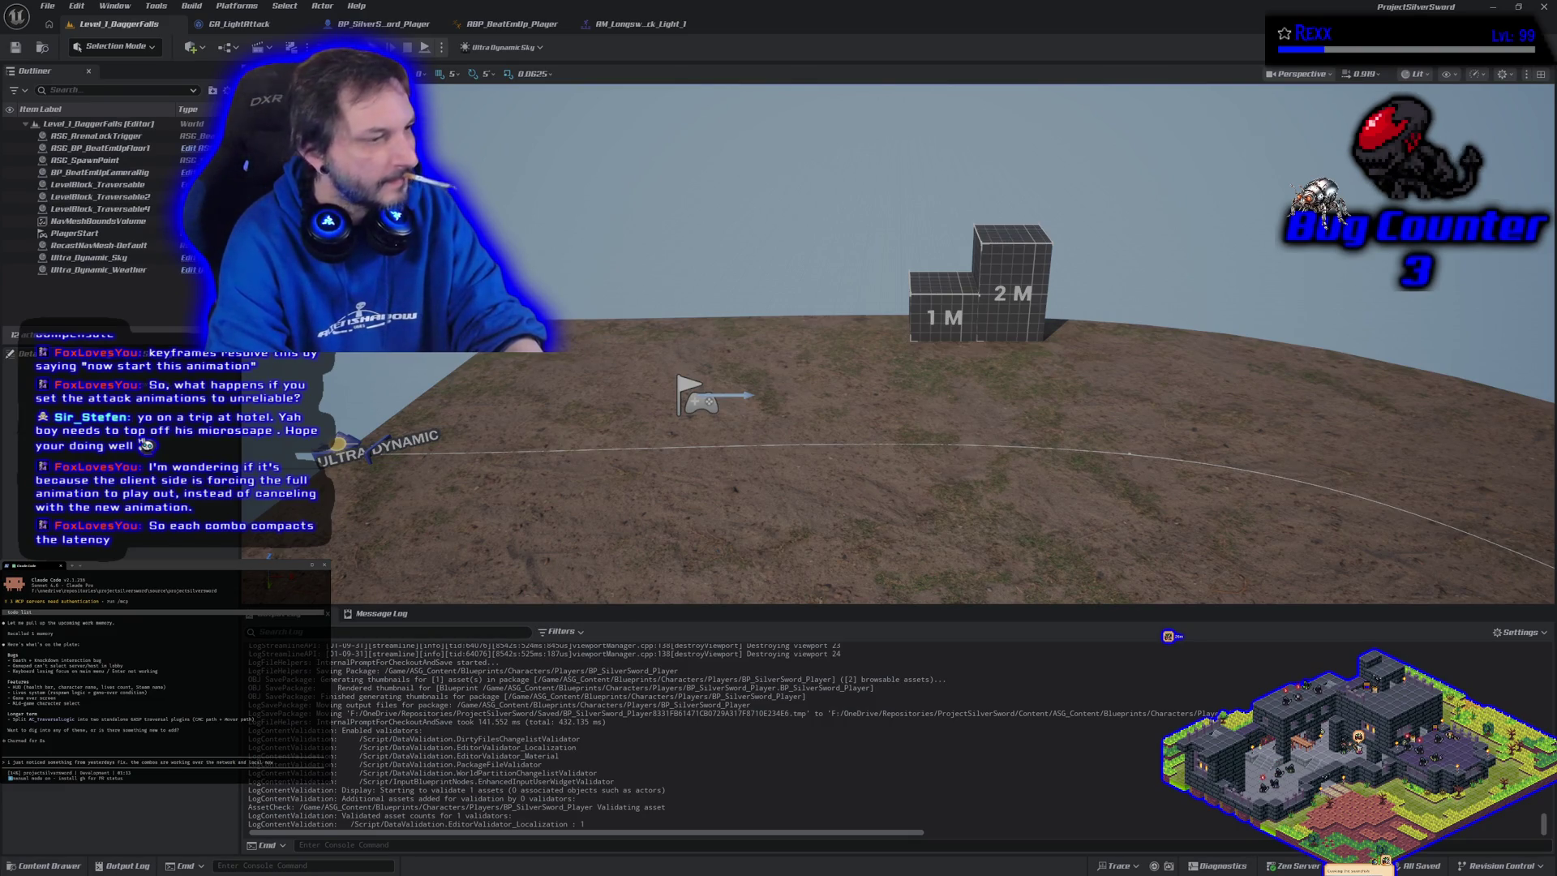
pyautogui.write(' as they should.')
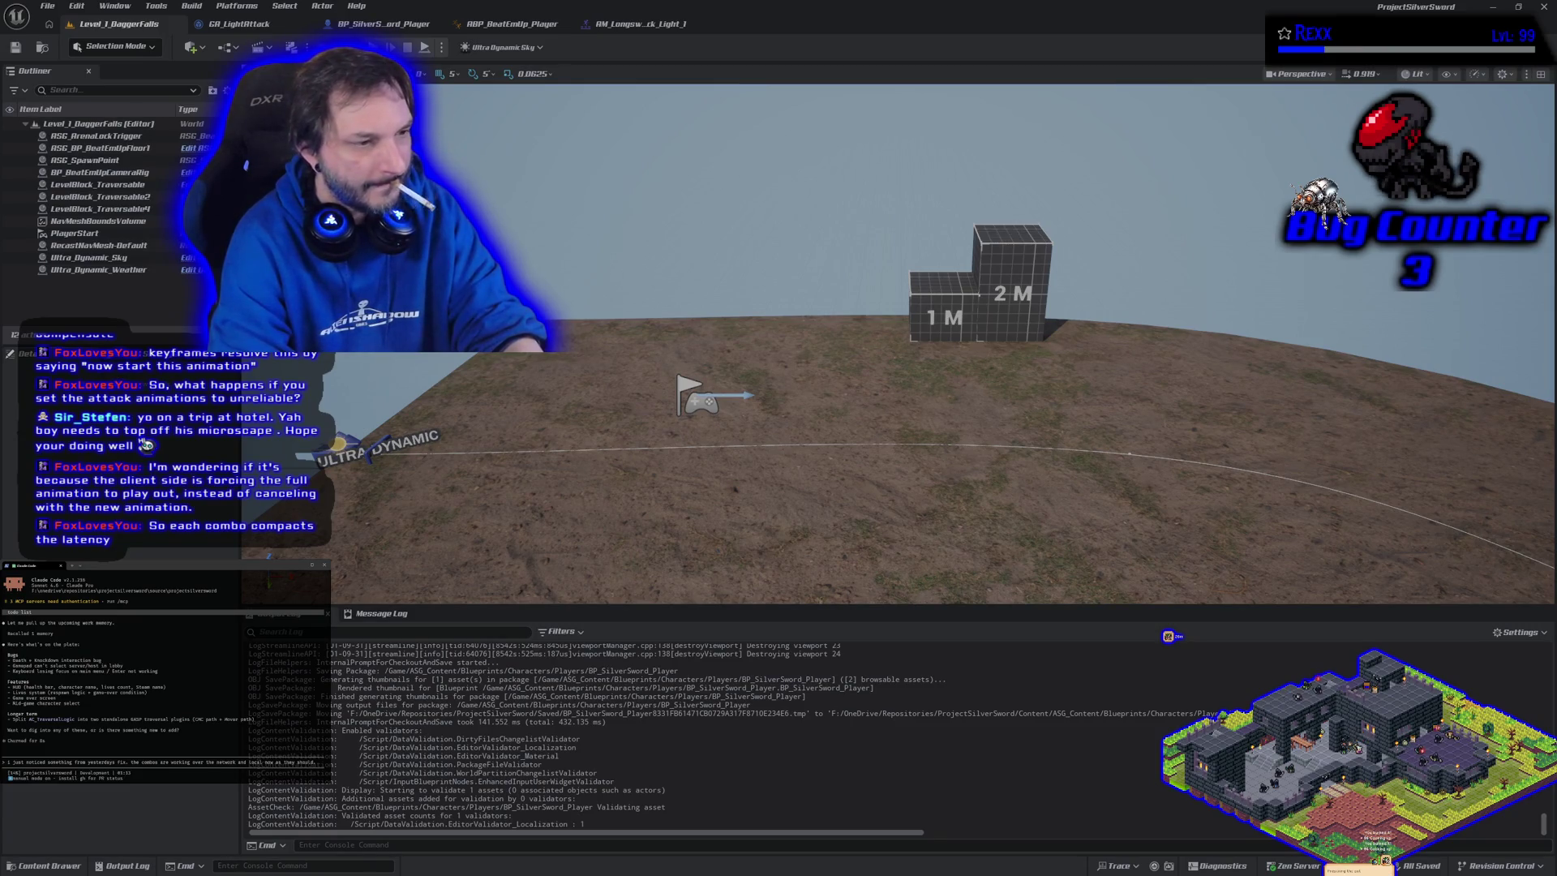
pyautogui.write(' but')
pyautogui.write(' on the en')
pyautogui.write('he very ')
pyautogui.write('1st ')
pyautogui.write('ack ')
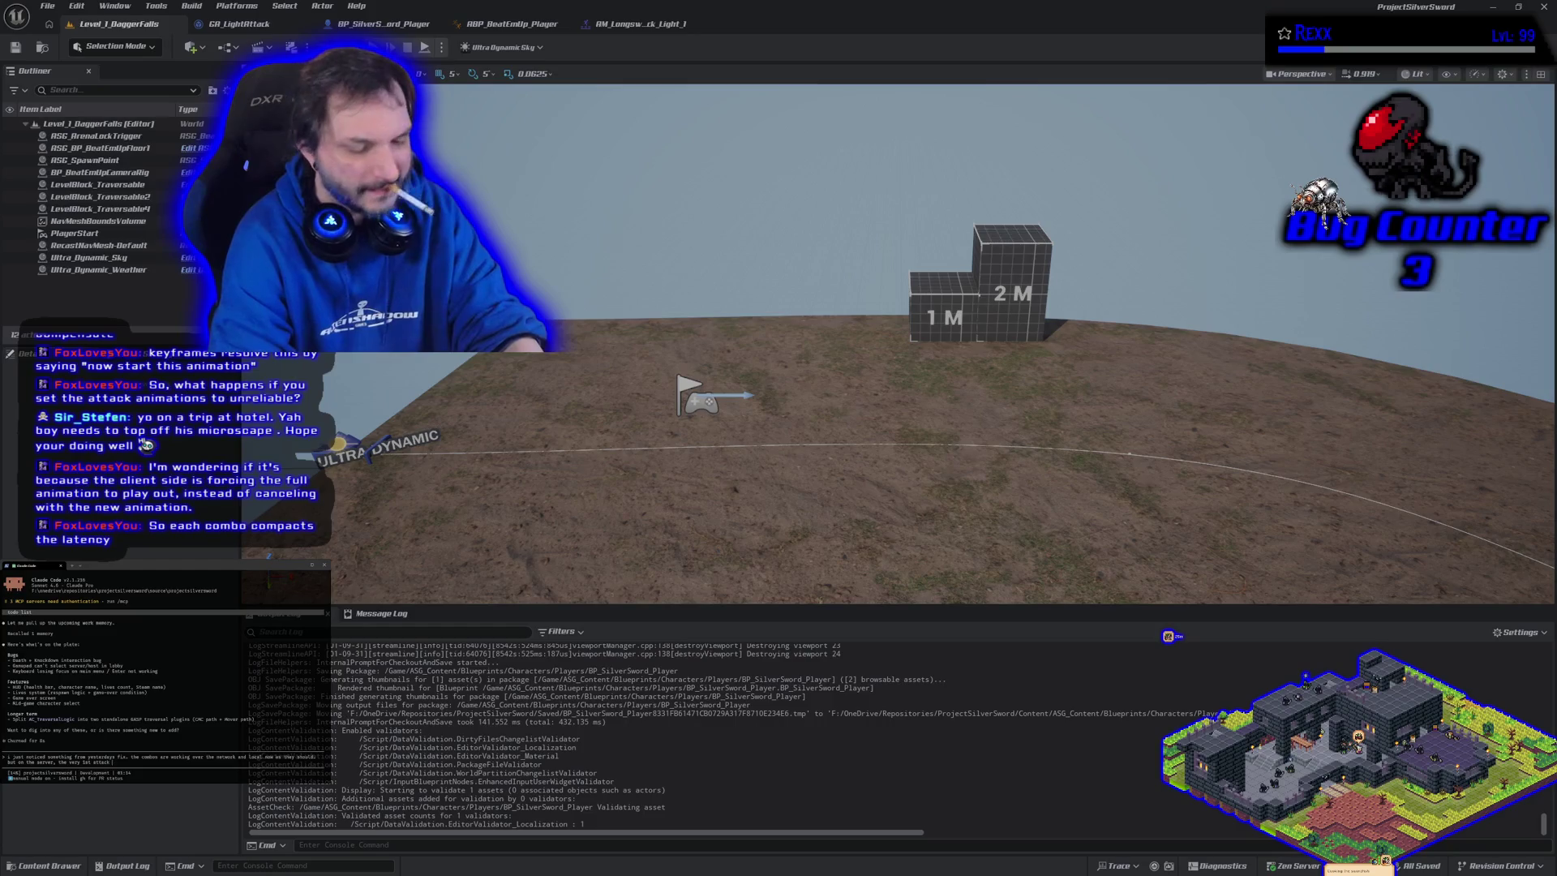
pyautogui.write('f you pres')
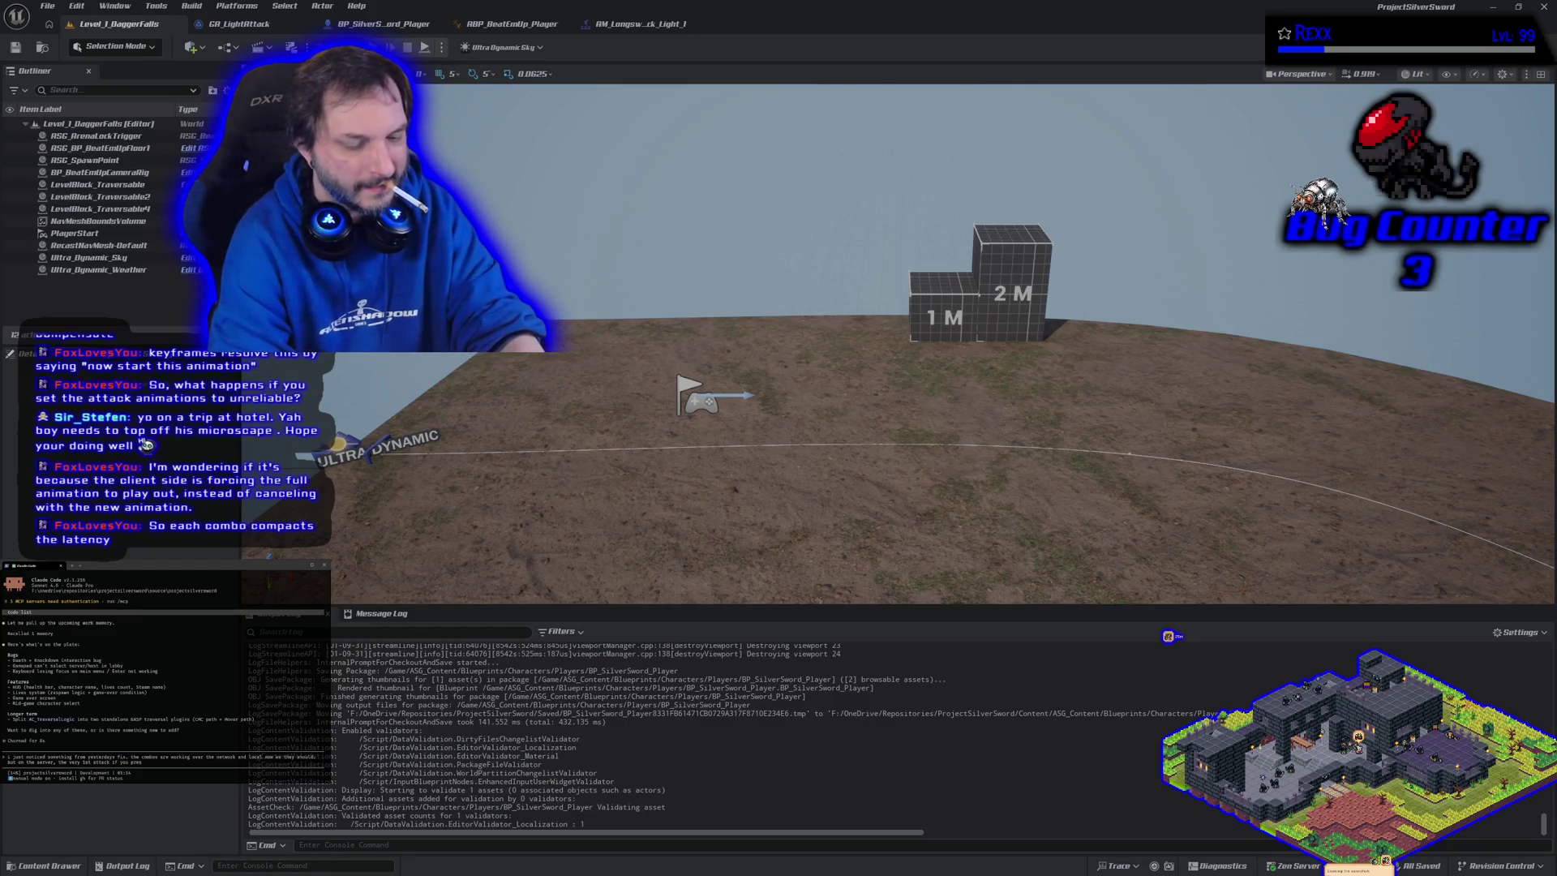
pyautogui.write('s attack')
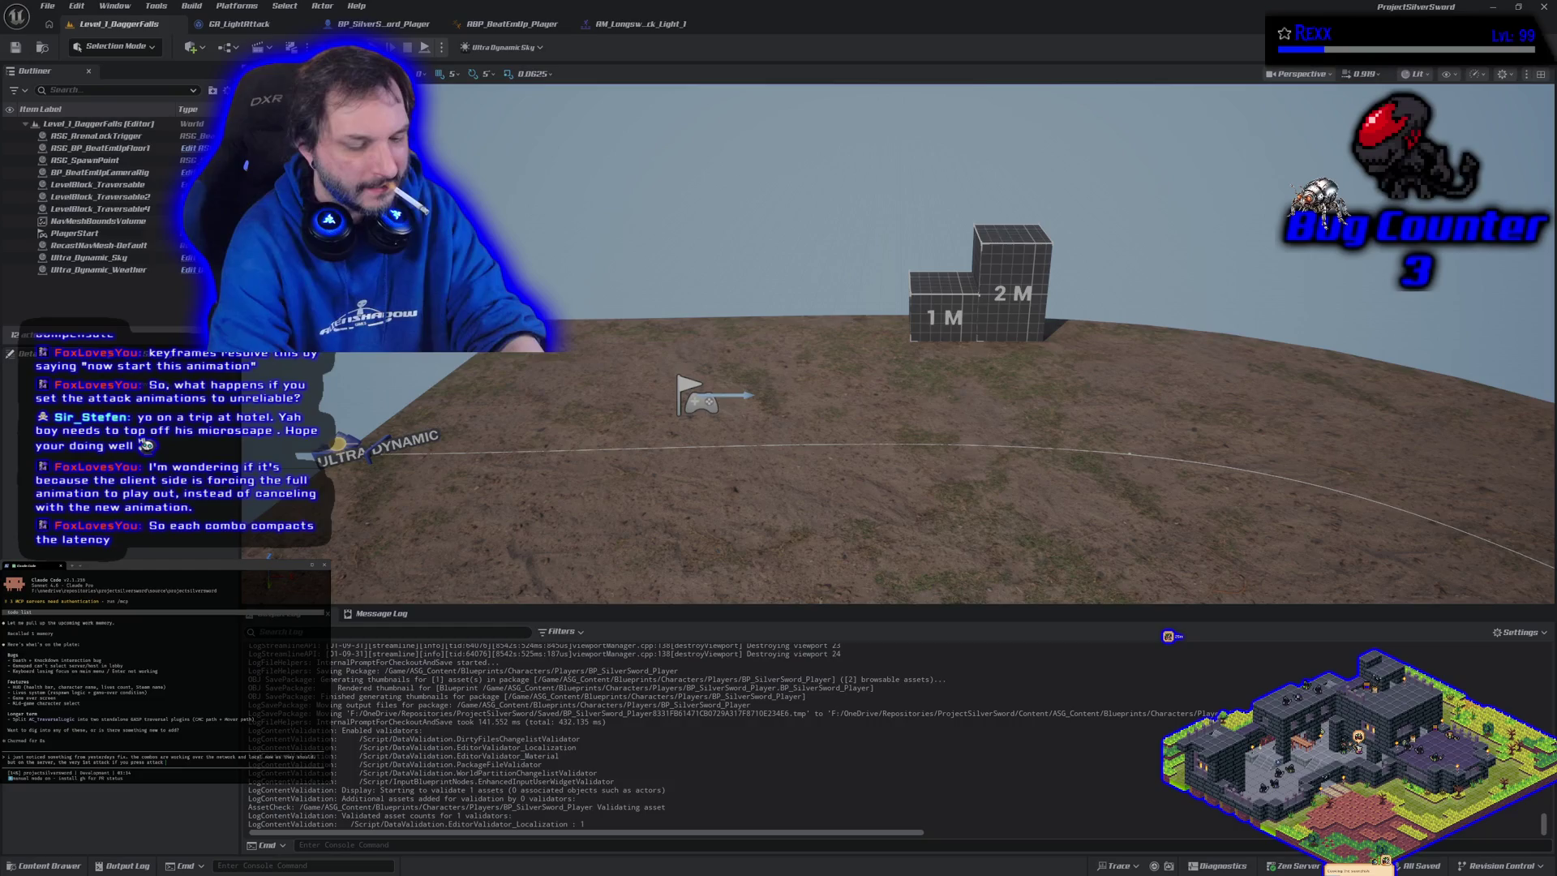
pyautogui.write(' it sh')
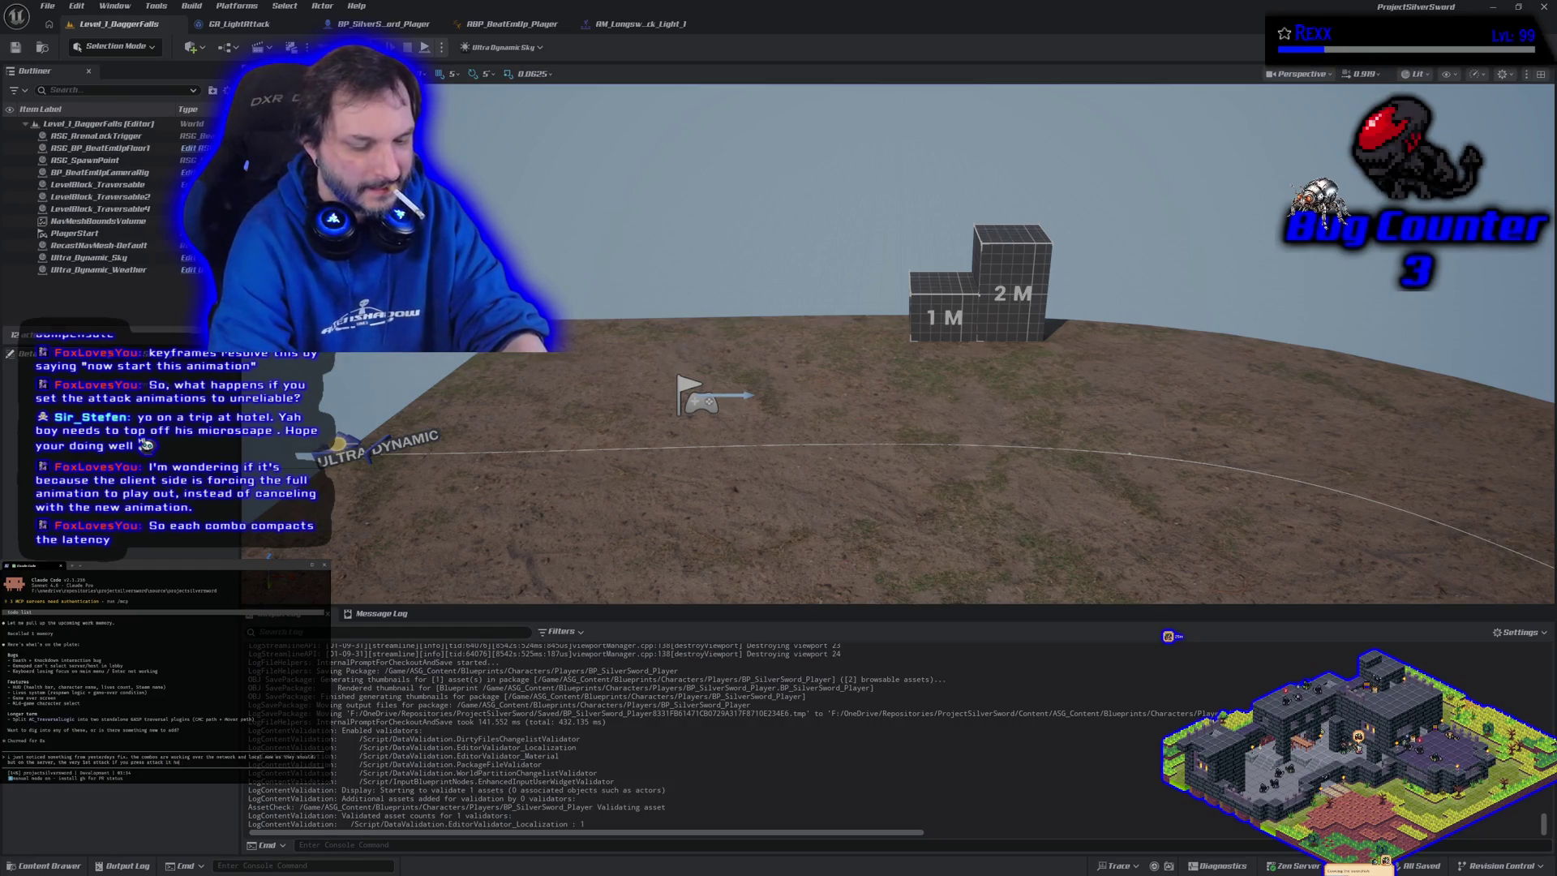
pyautogui.write('ould wait till the combo window closes, and it')
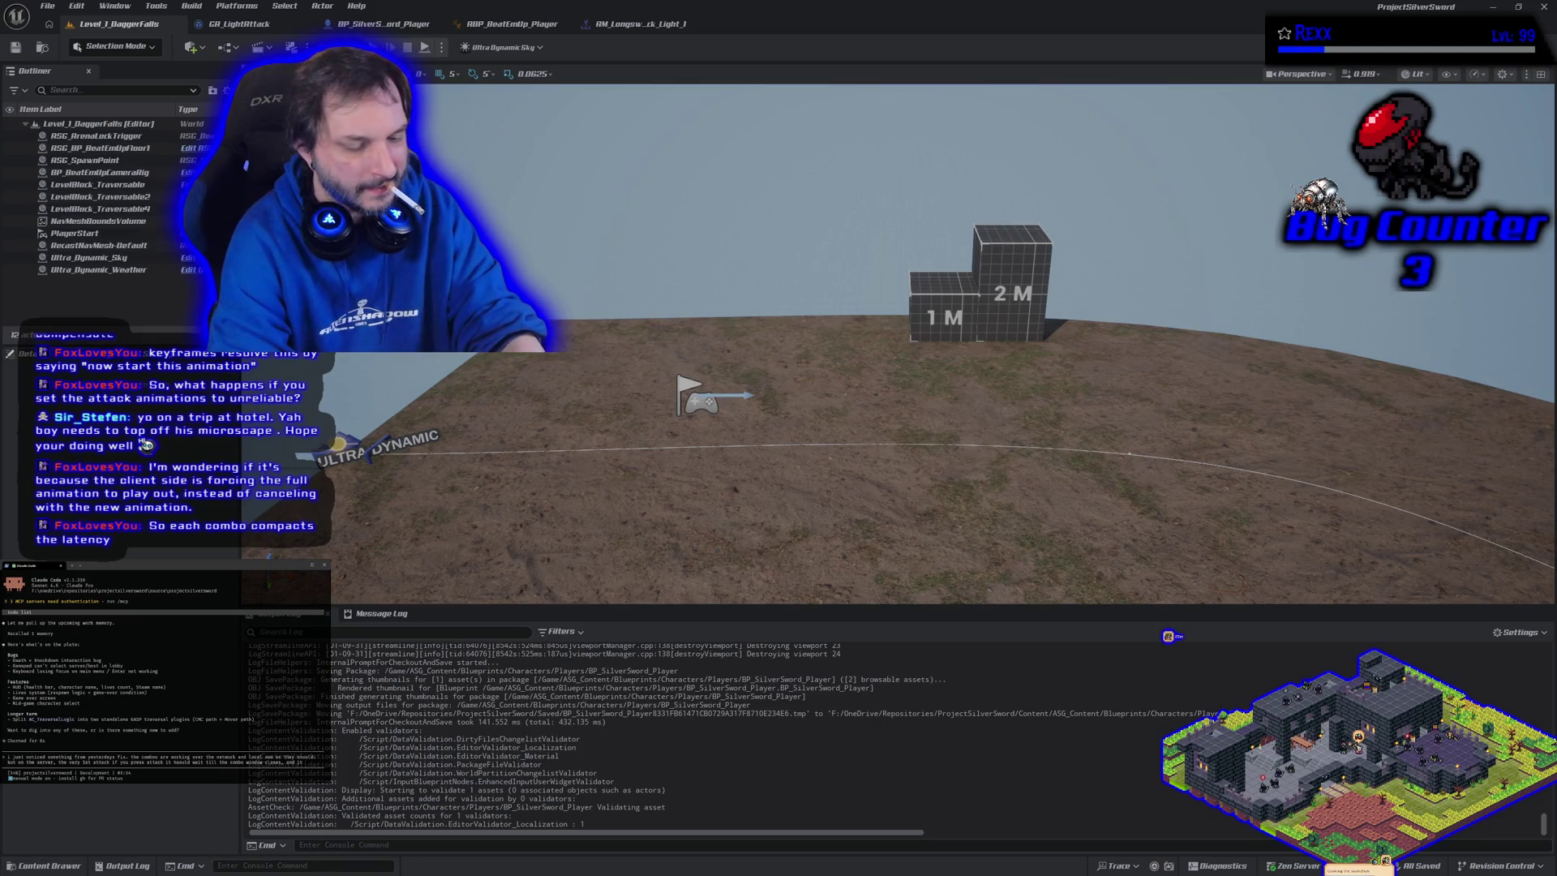
pyautogui.write(' doesnt, it')
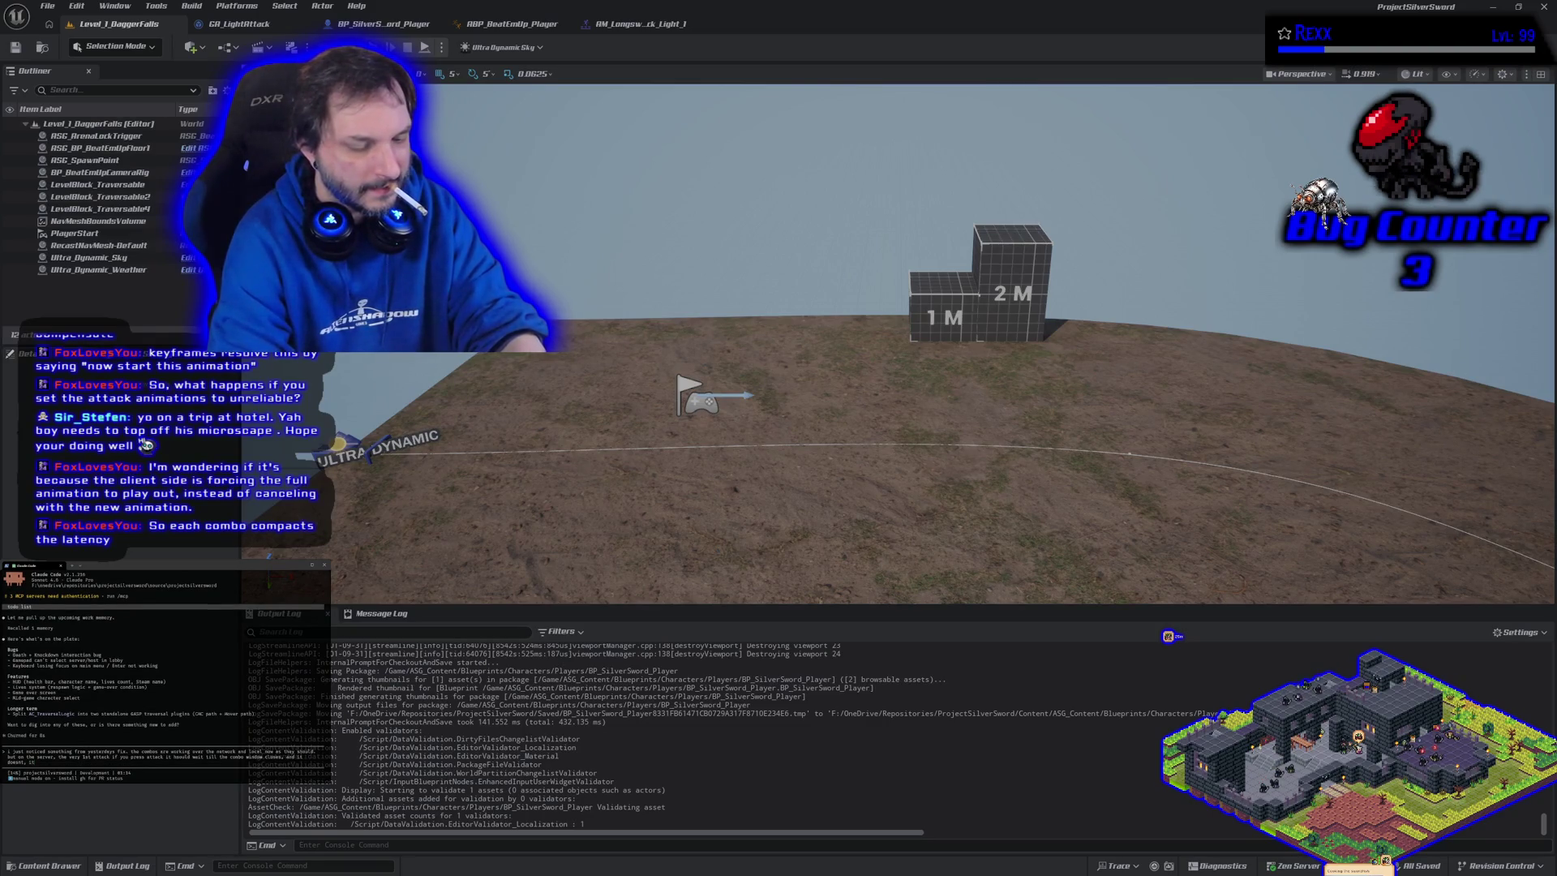
pyautogui.write(' immediately')
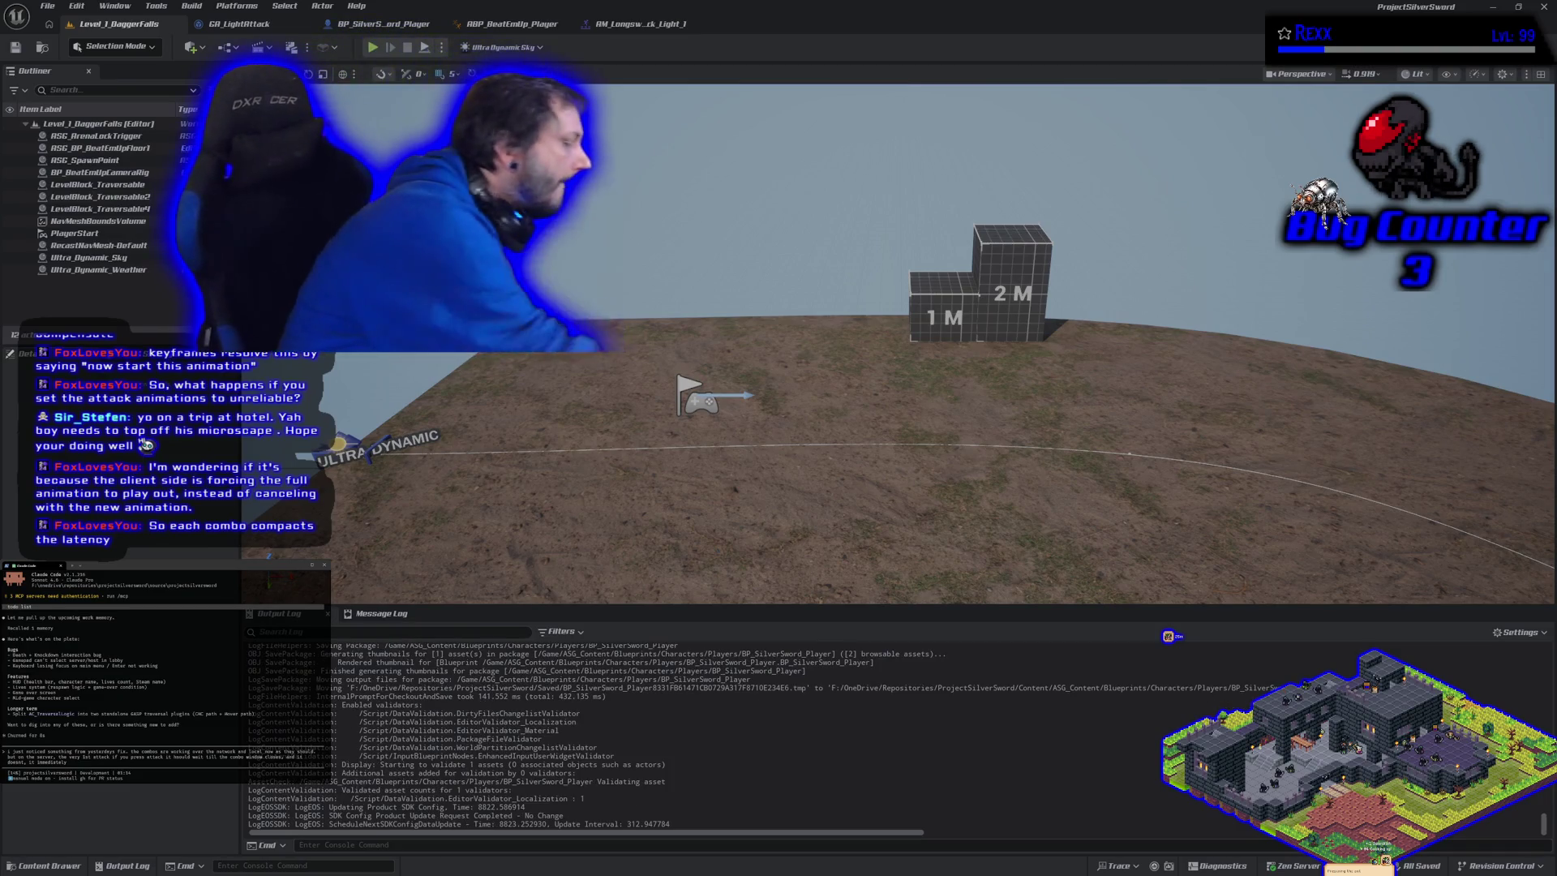
pyautogui.write('pla')
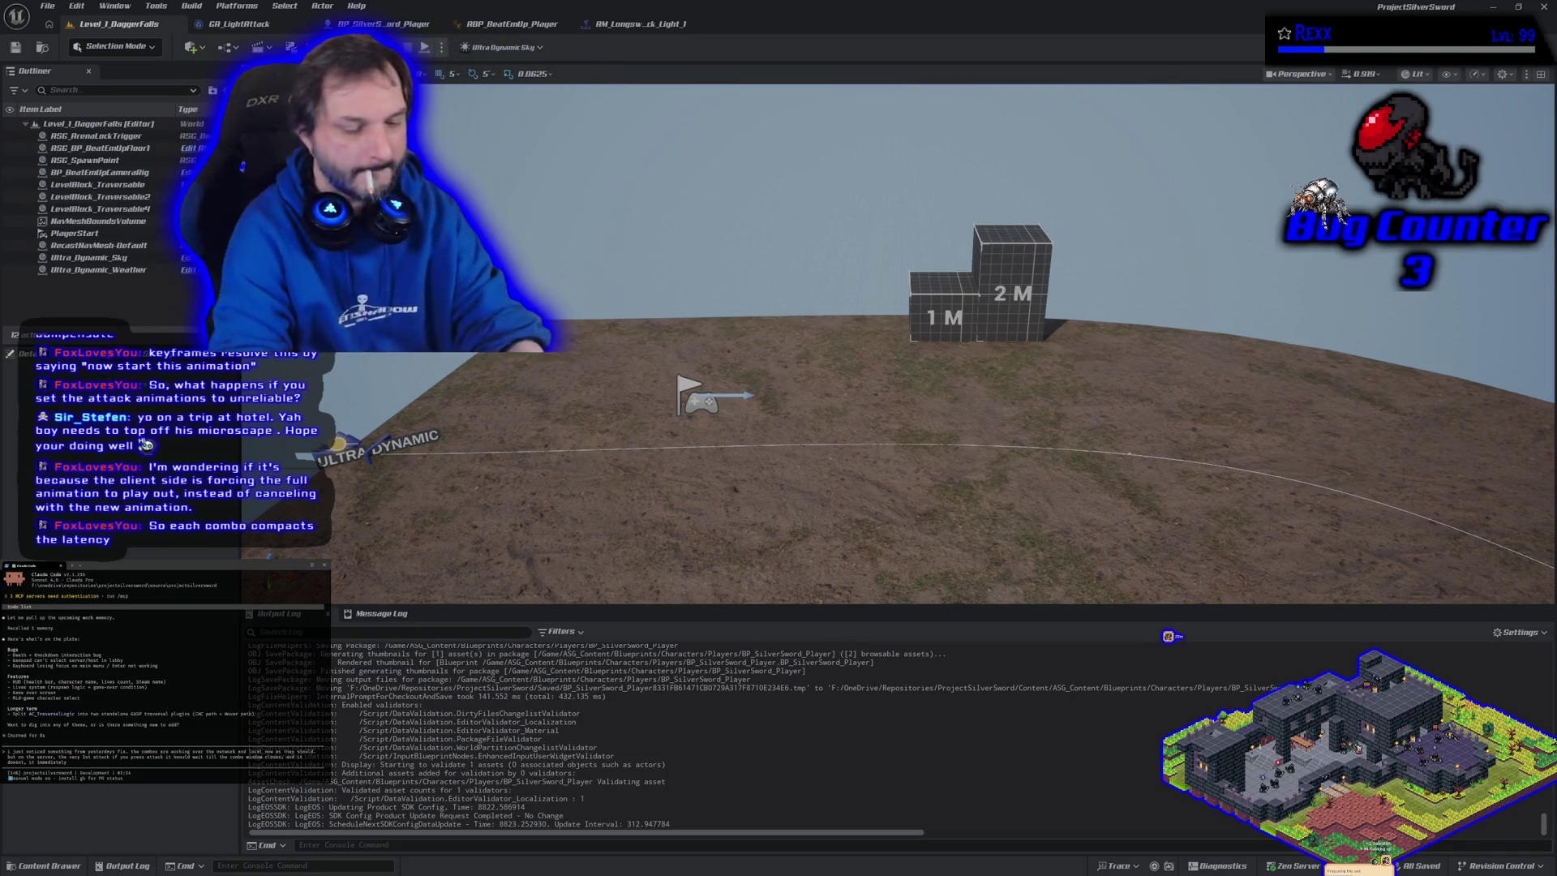
pyautogui.write('ys the secon')
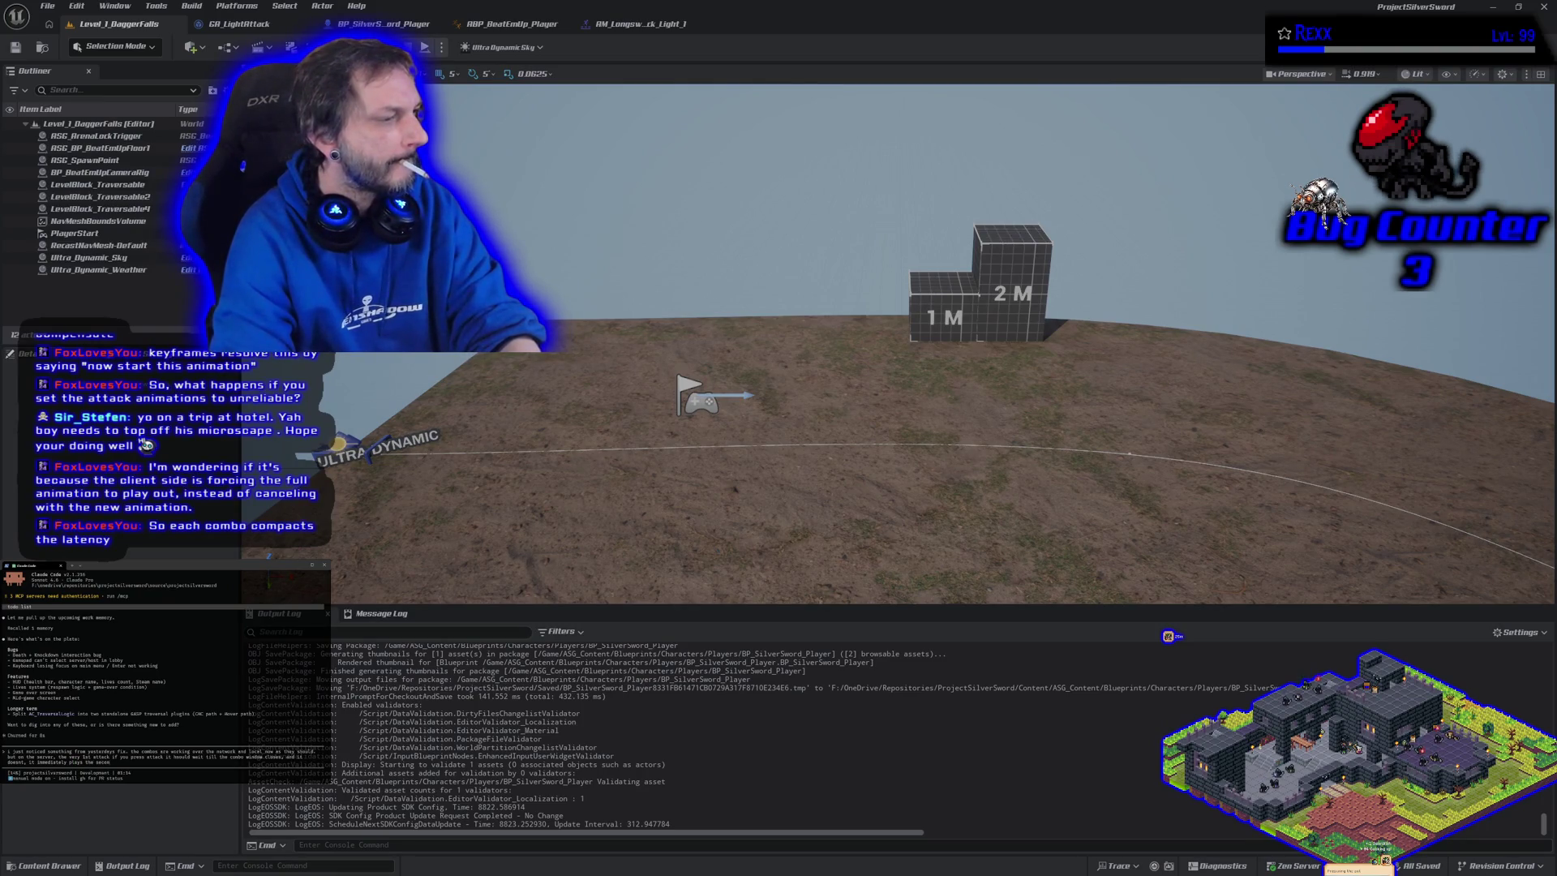
pyautogui.write('d attac')
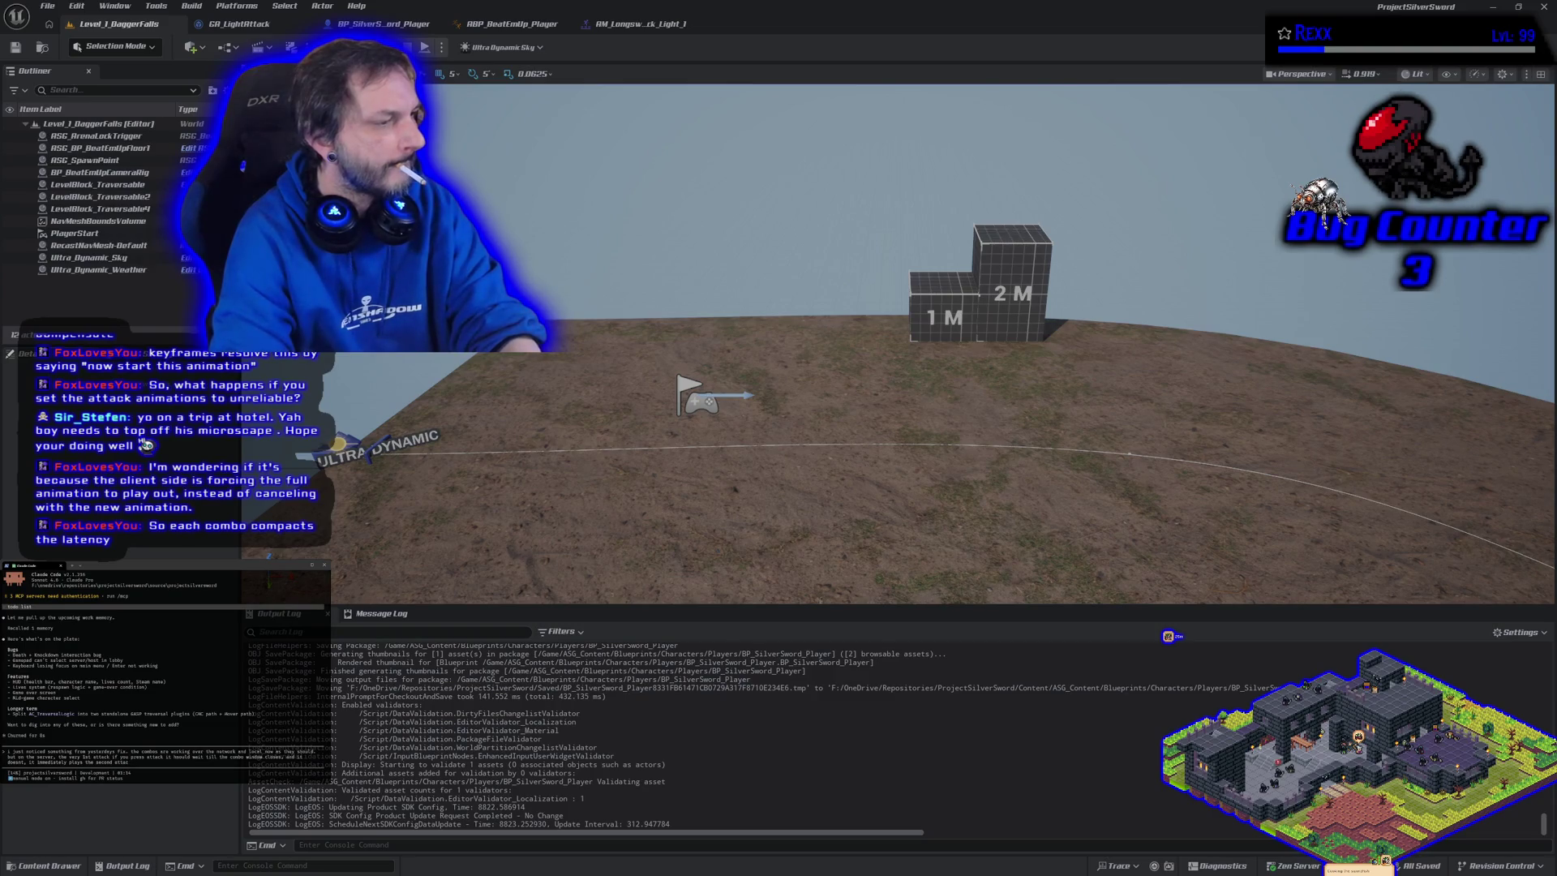
pyautogui.write('kk montag')
pyautogui.write('but')
pyautogui.write('and i')
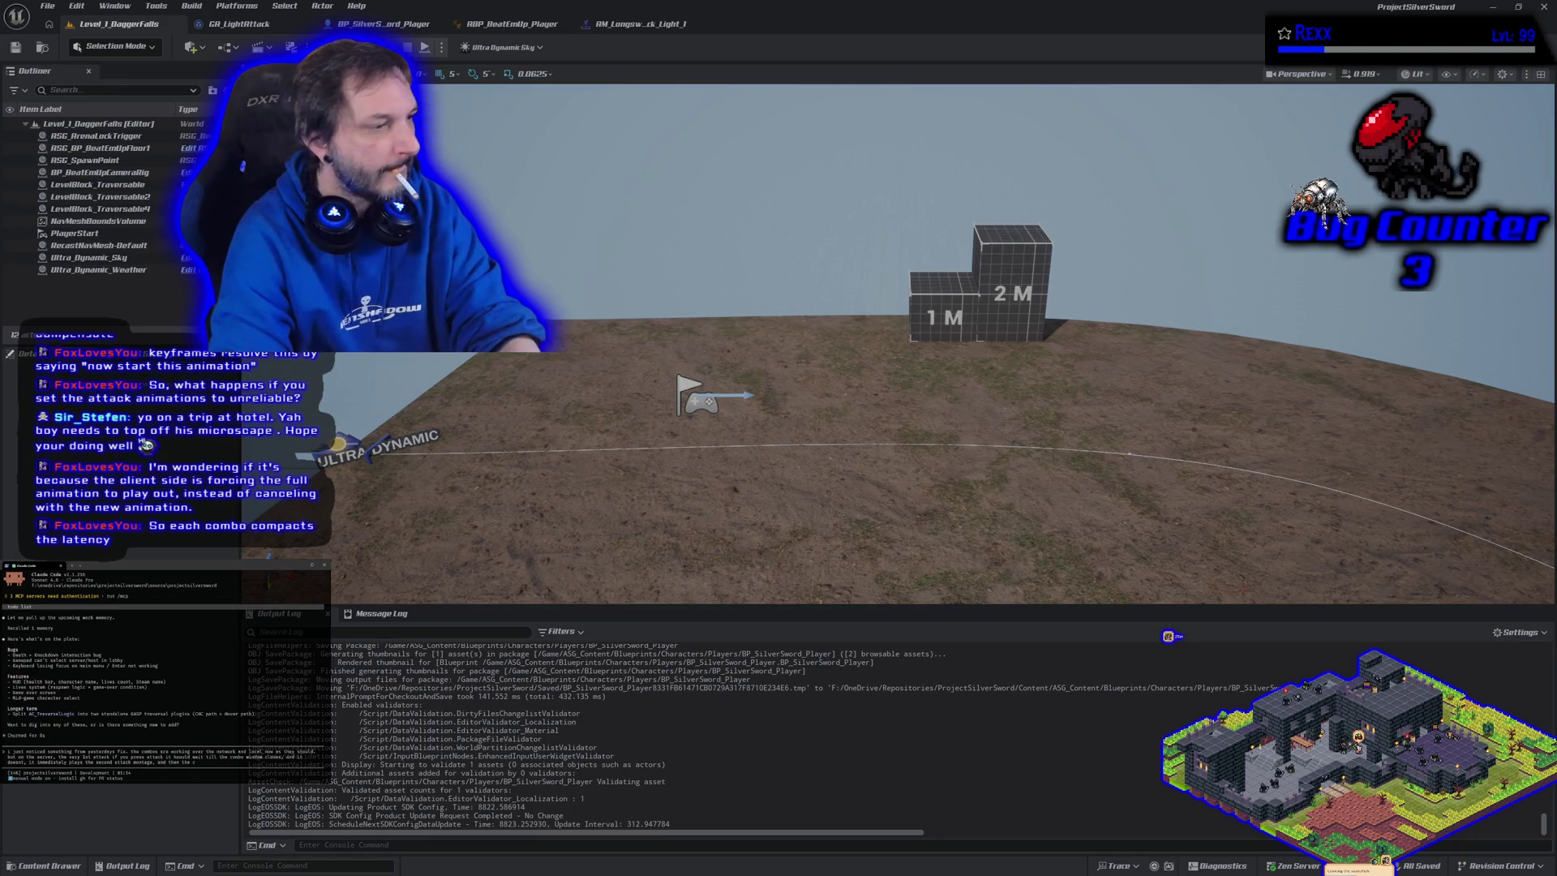
pyautogui.write(' rest')
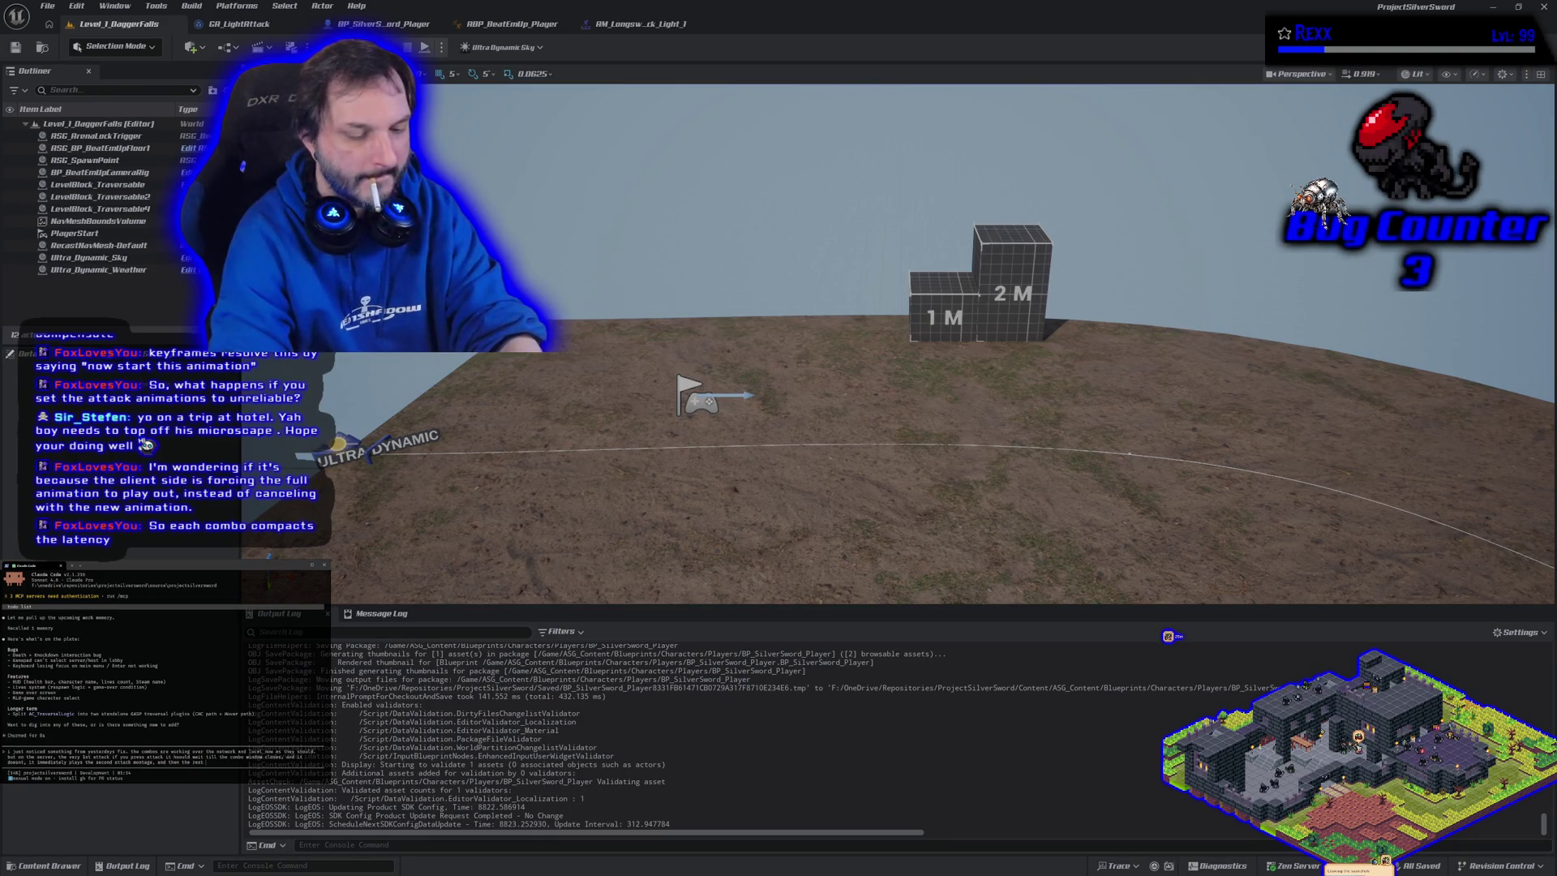
pyautogui.write(' of thmbo w')
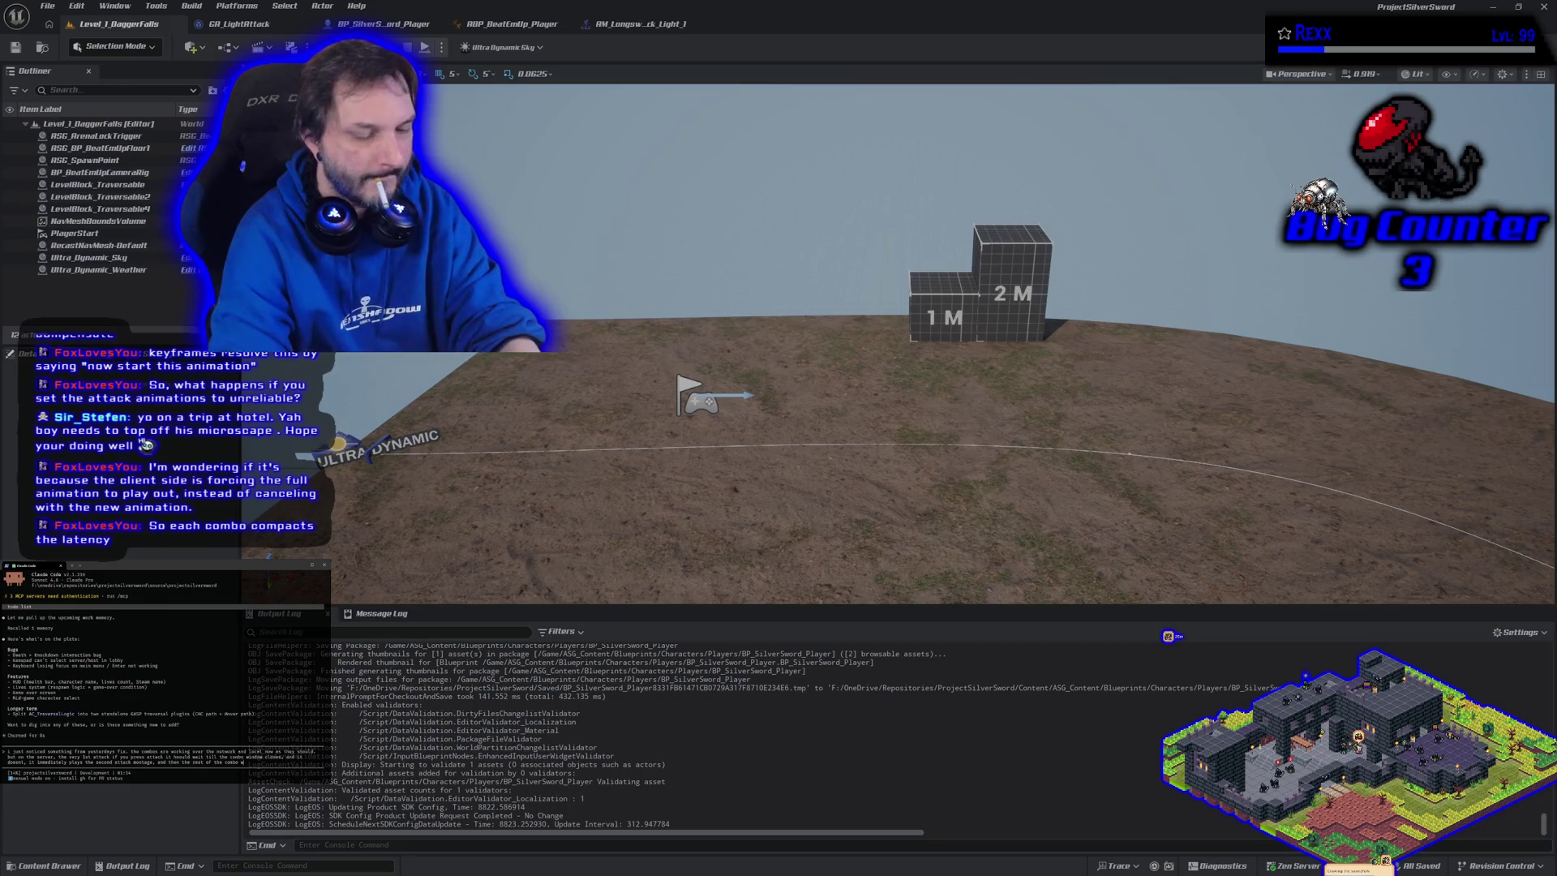
pyautogui.write('l wait')
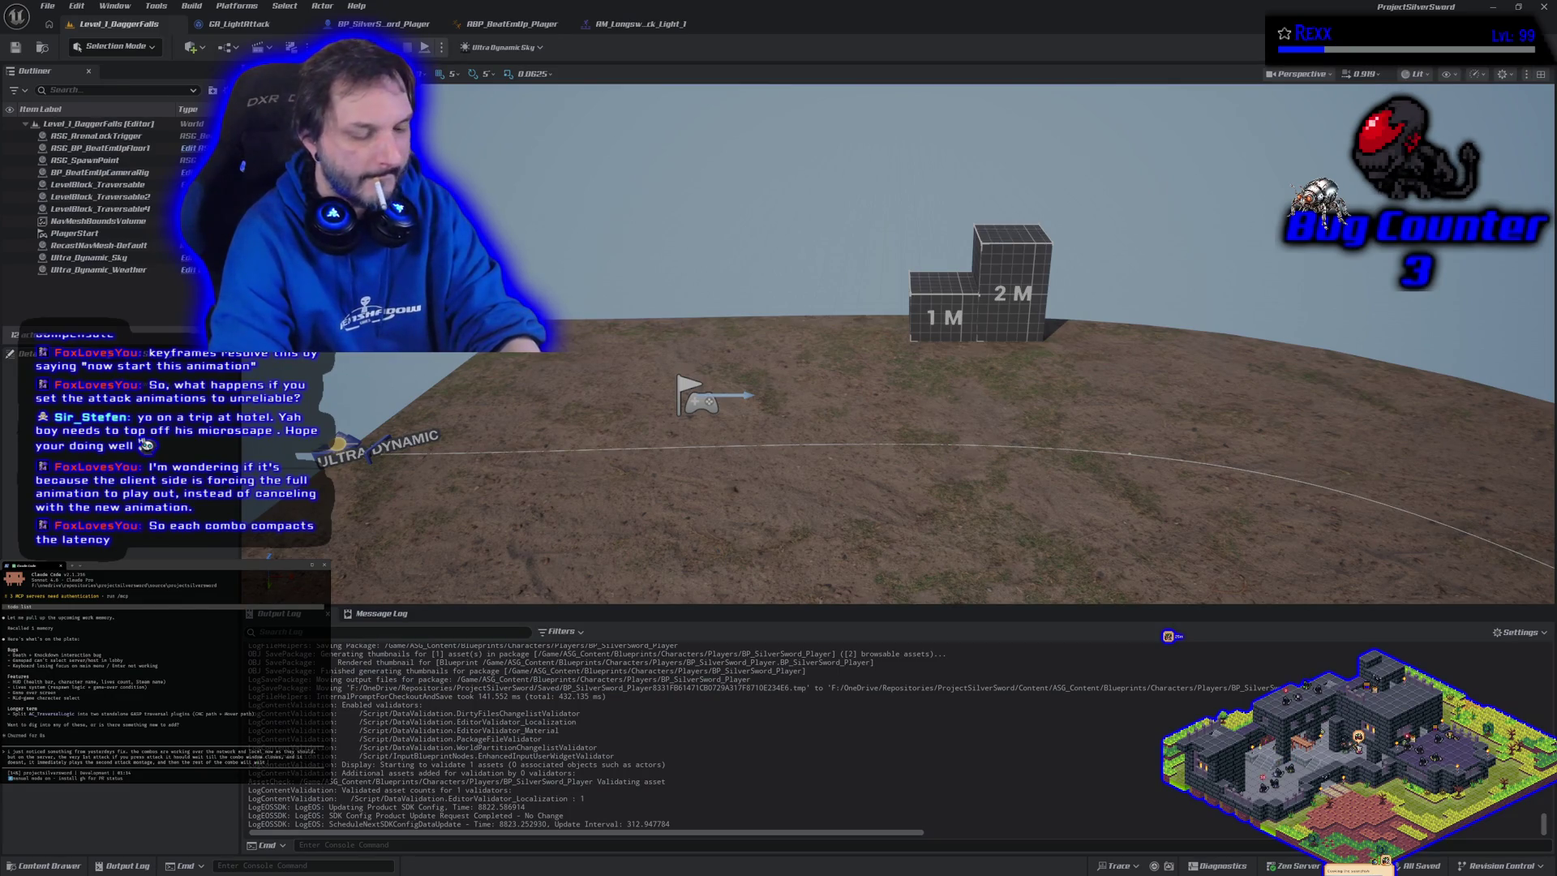
pyautogui.write(' for t')
pyautogui.write('he combo')
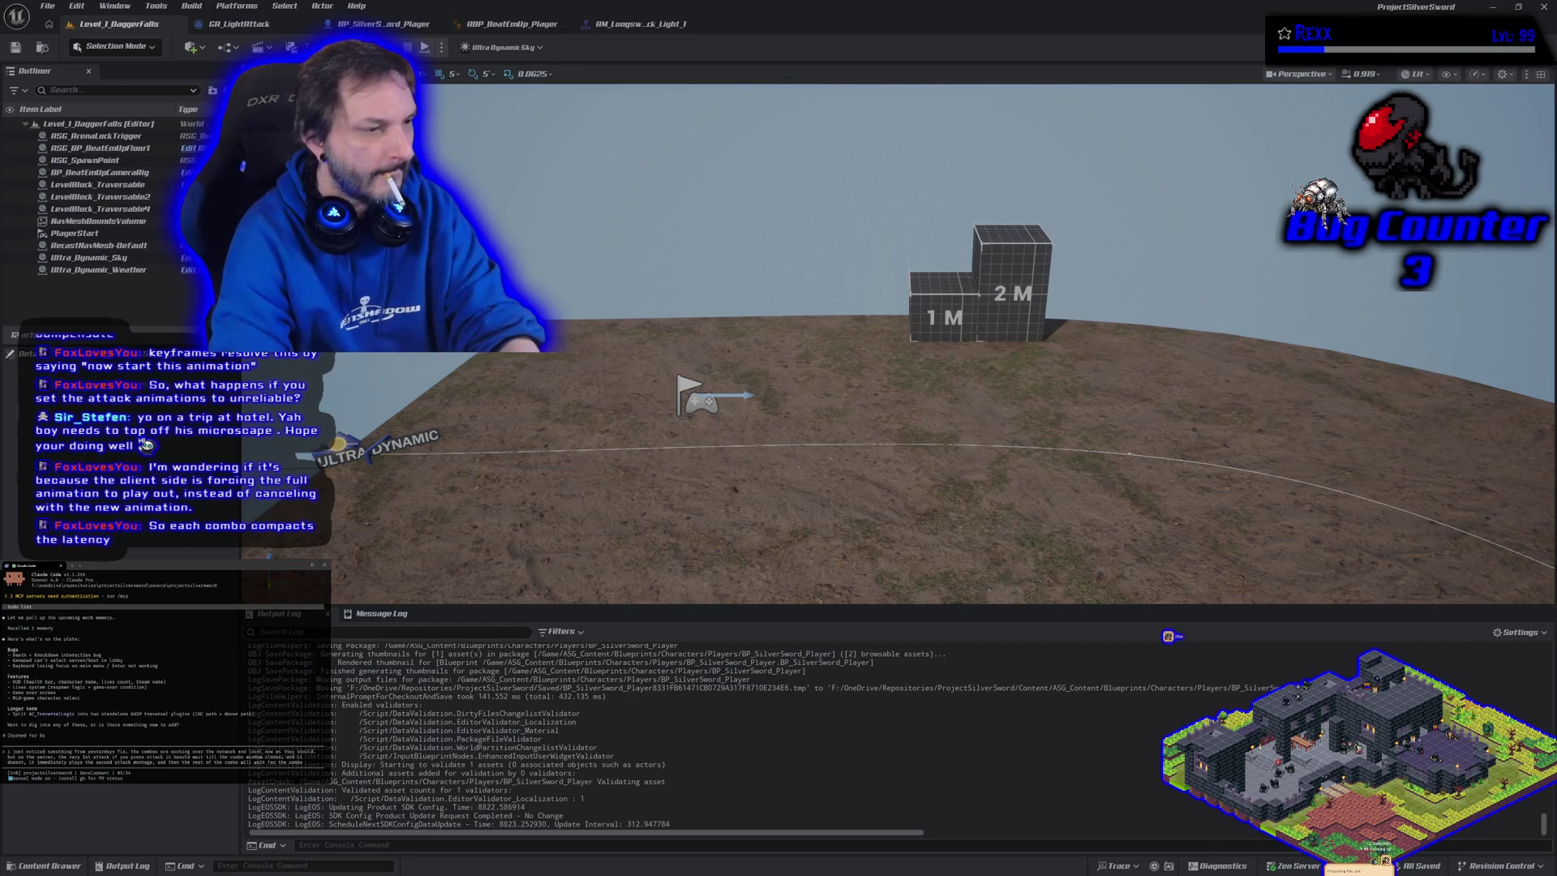
pyautogui.write(' to window to close')
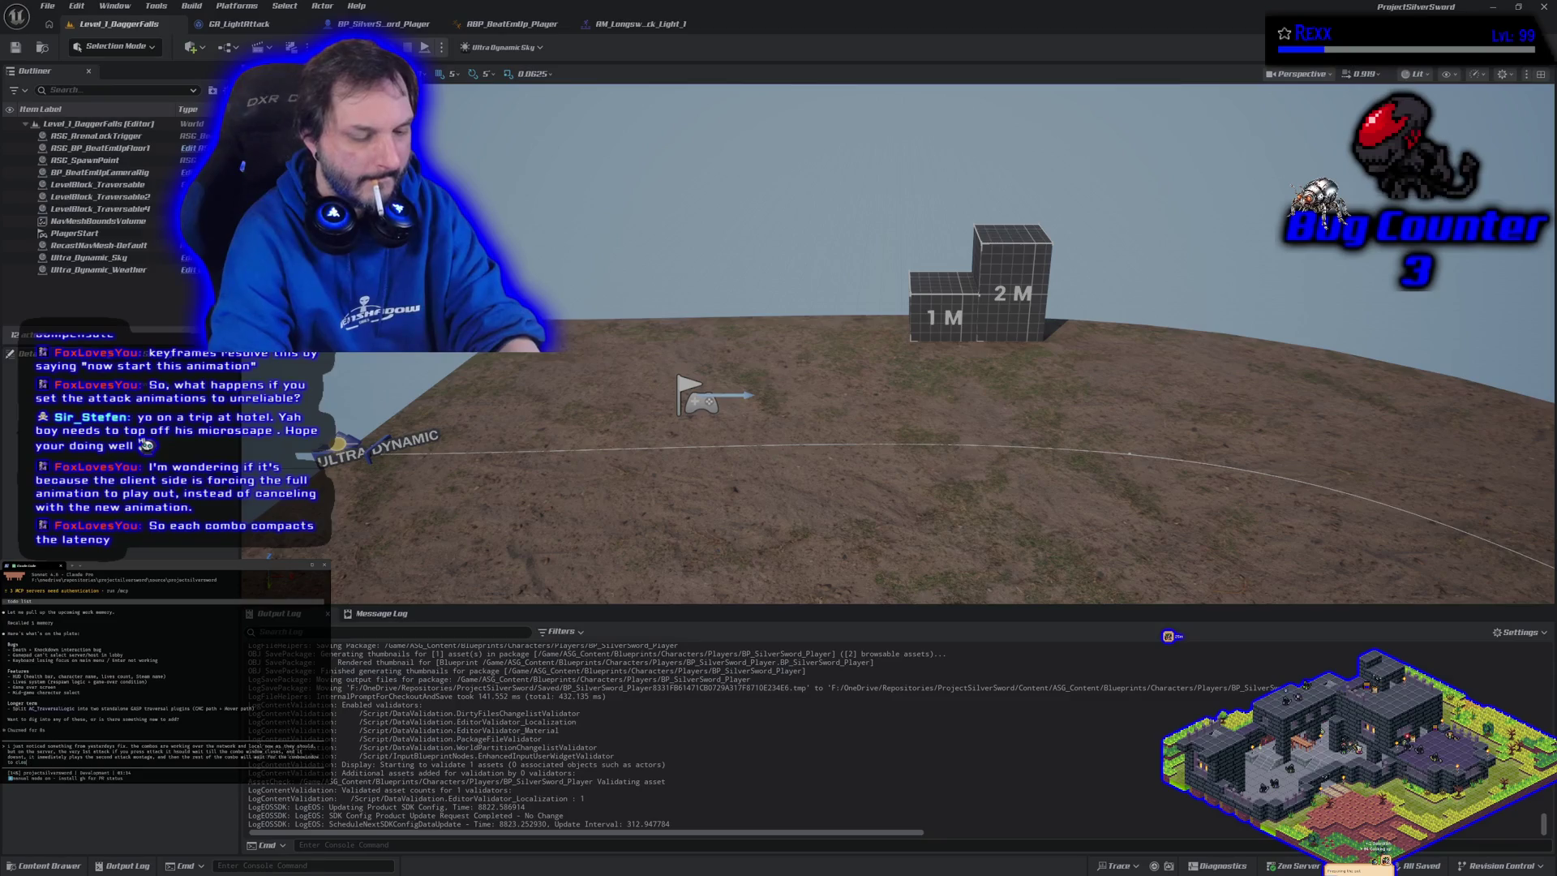
pyautogui.write('s it should.')
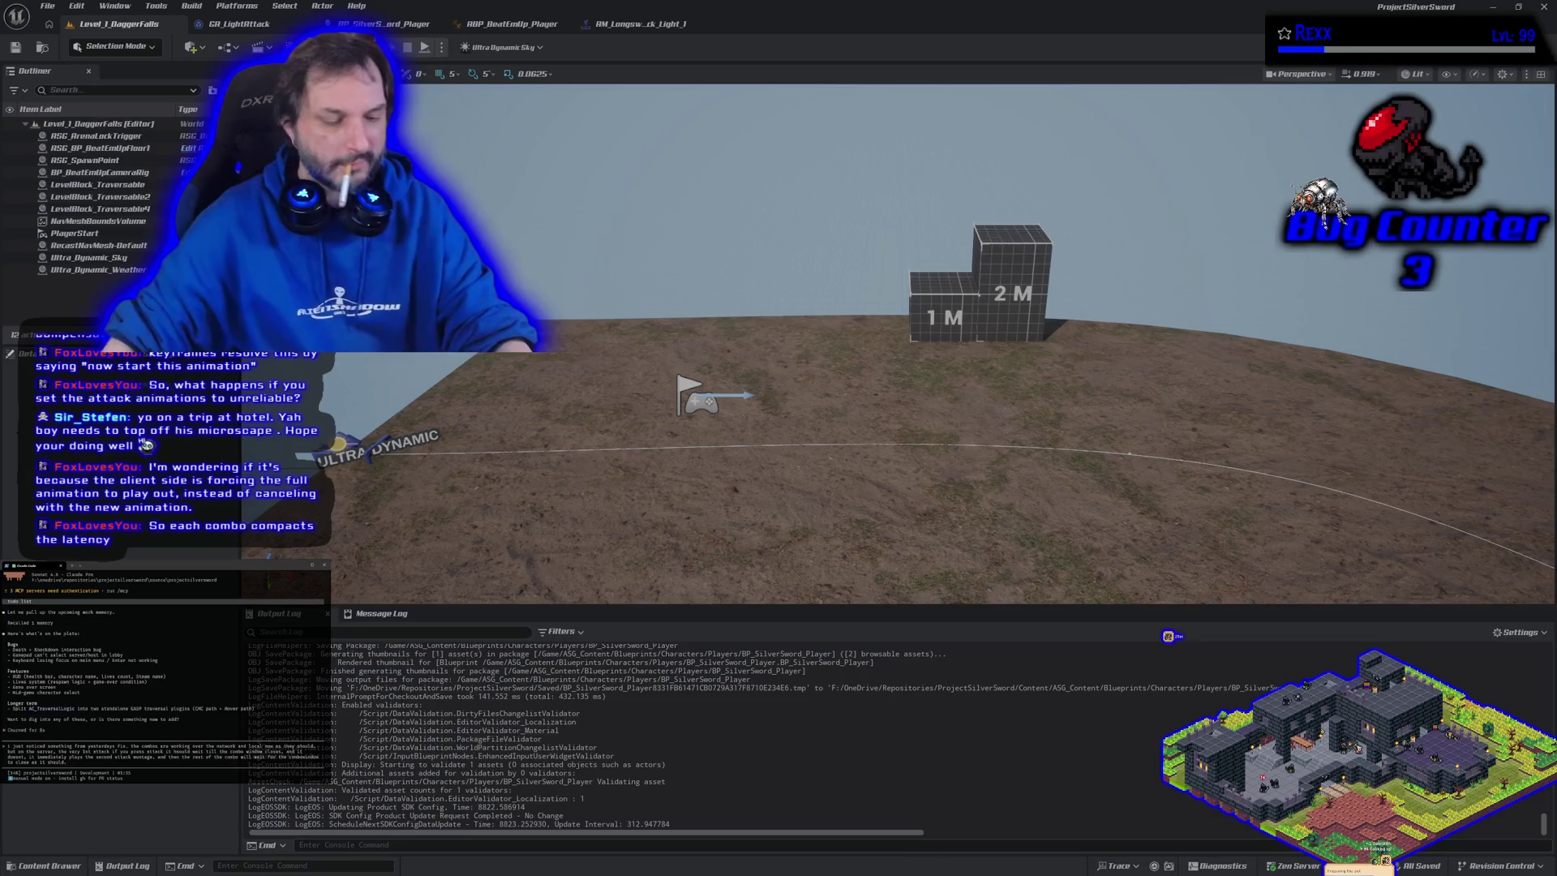
pyautogui.hotkey('alt', 'p')
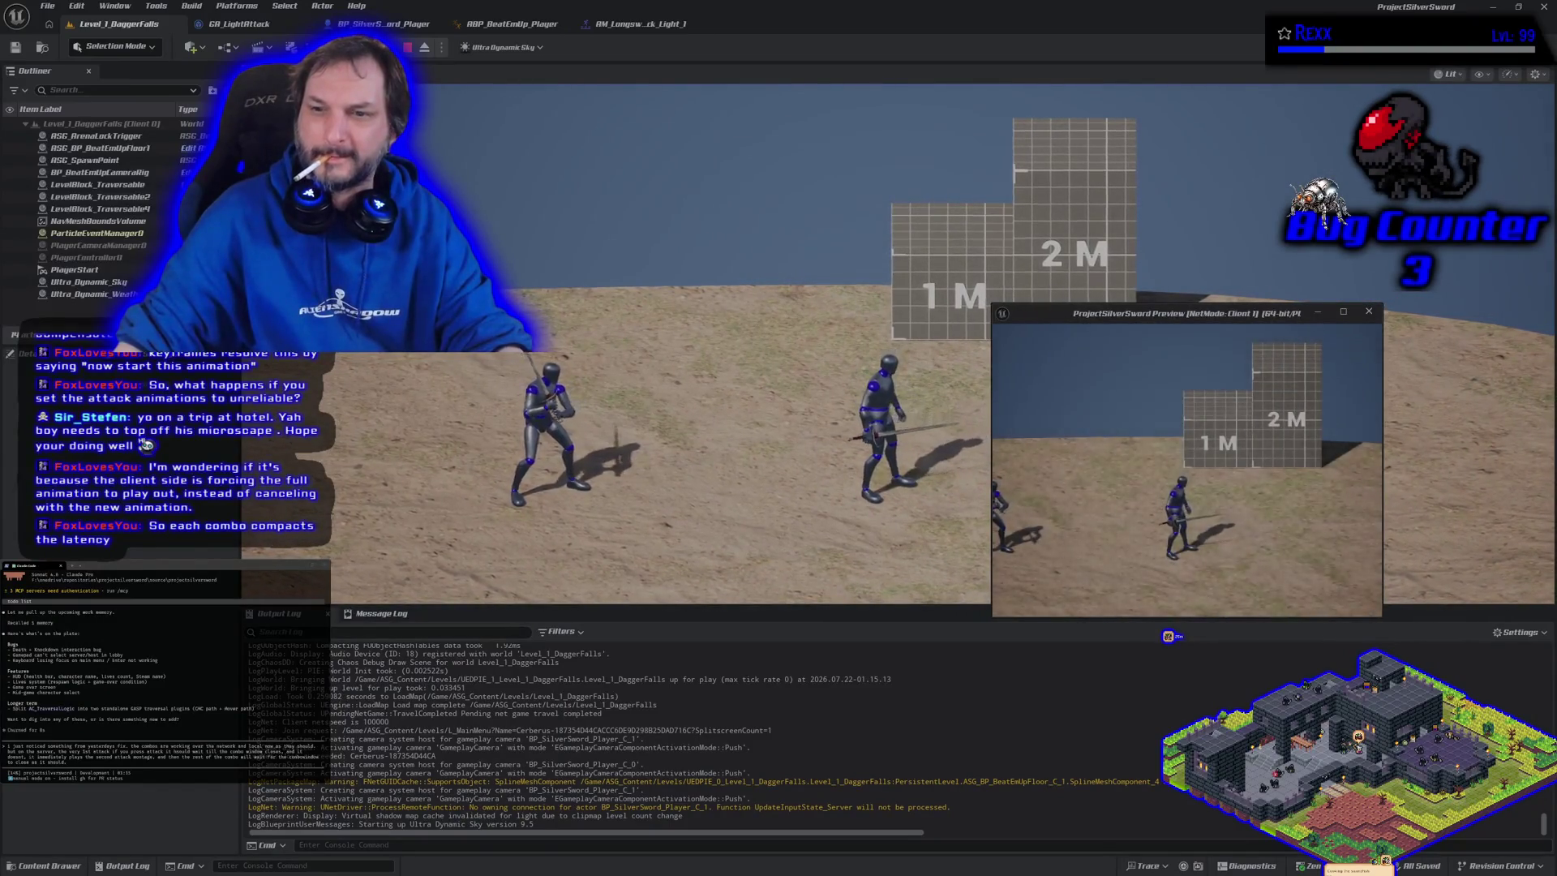
# Chain twelve J light attacks until client counts reach 30, stop PIE, and submit the drafted message
pyautogui.press('j')
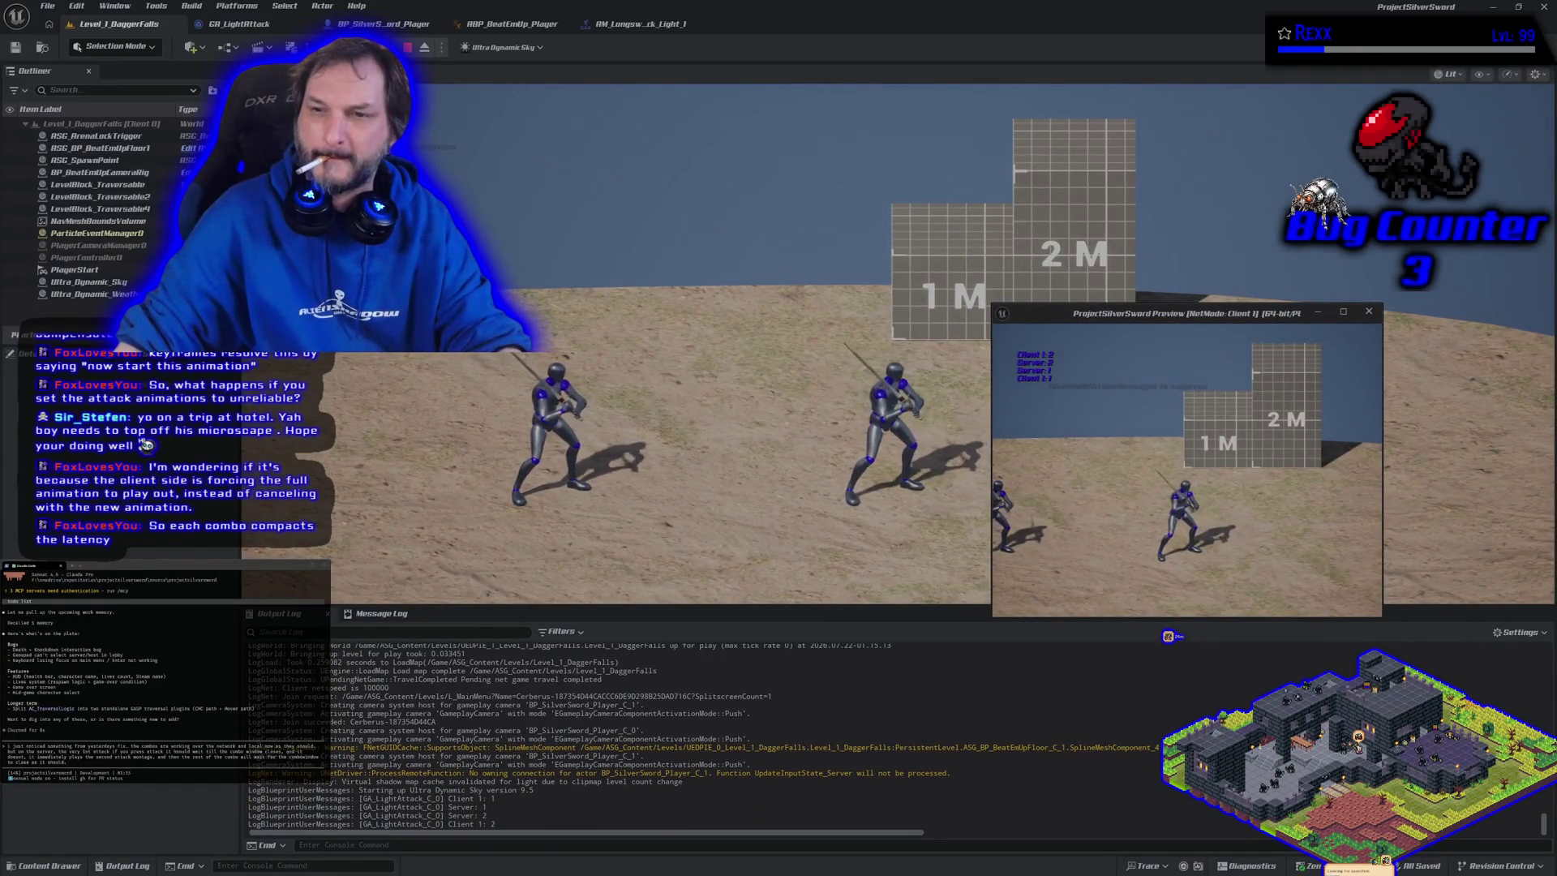
pyautogui.press('j')
pyautogui.press('j')
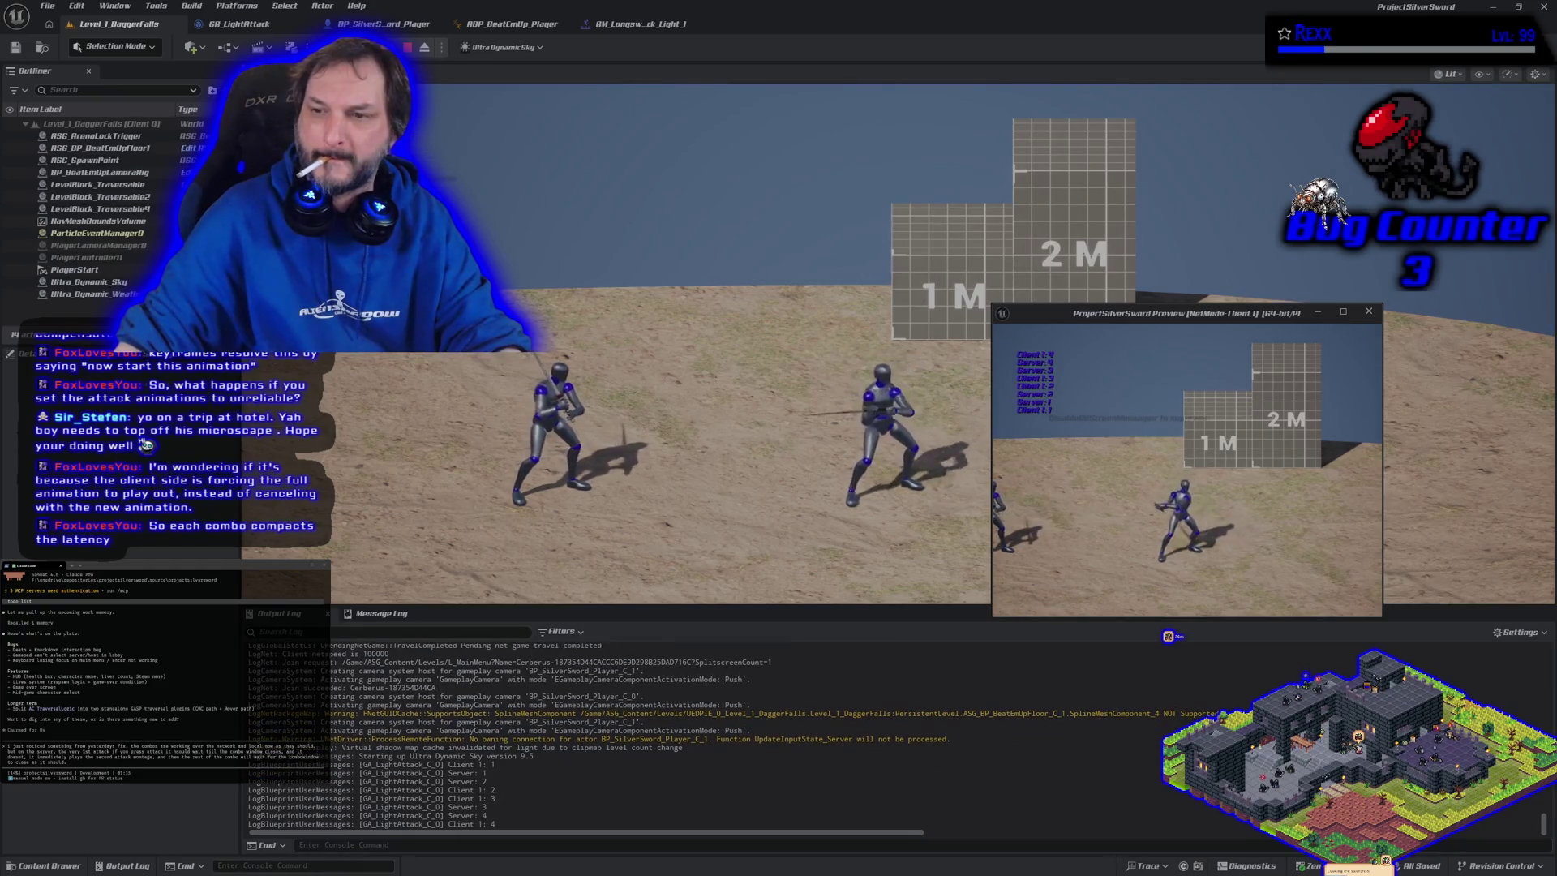
pyautogui.press('j')
pyautogui.press('j')
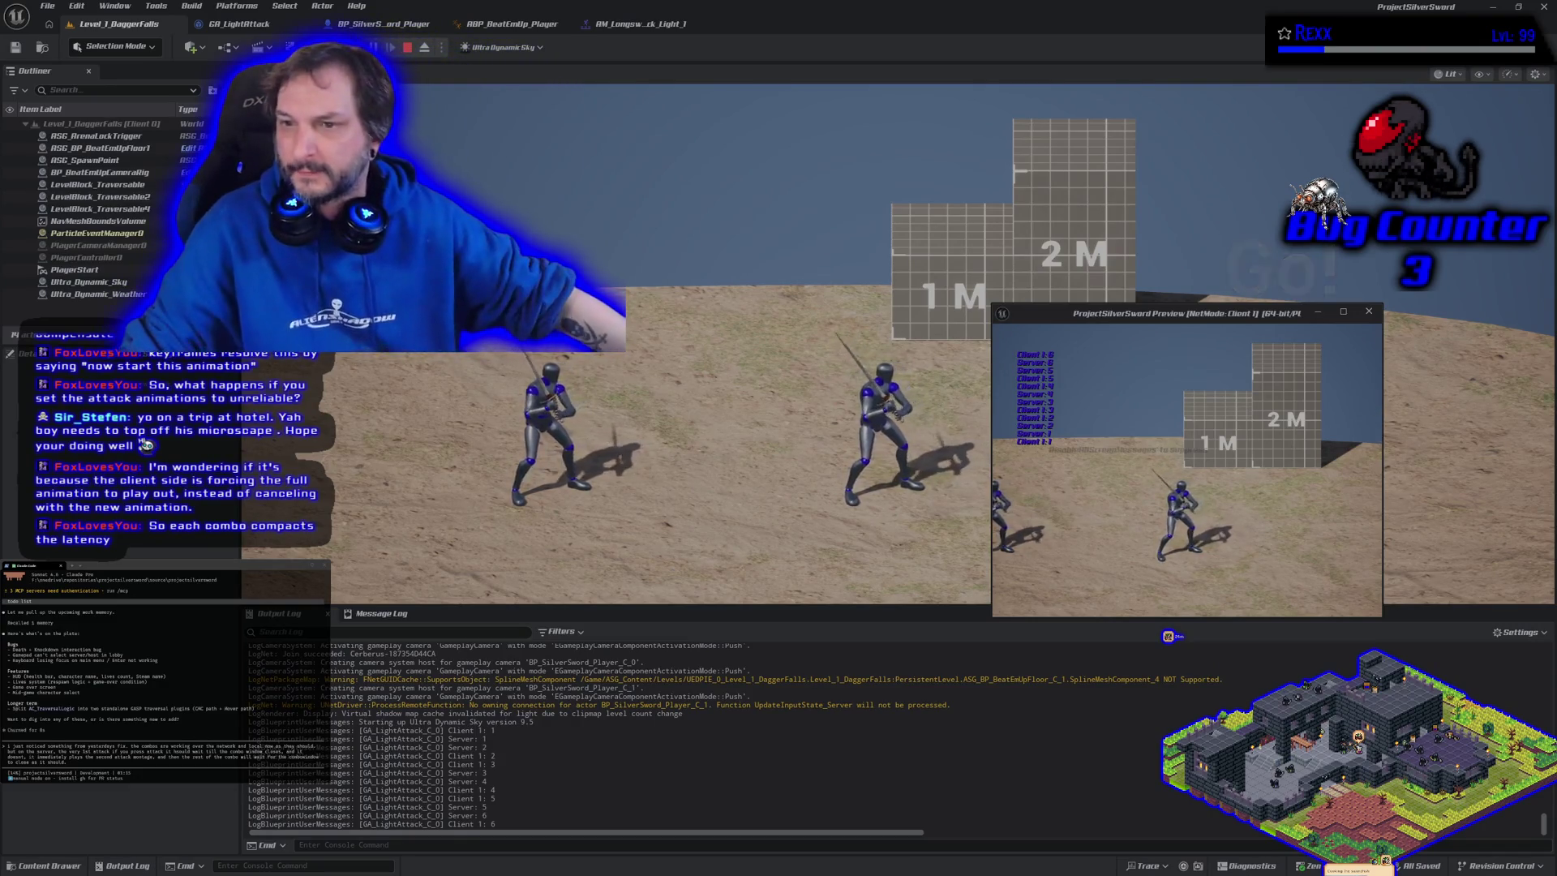
pyautogui.press('j')
pyautogui.press('j')
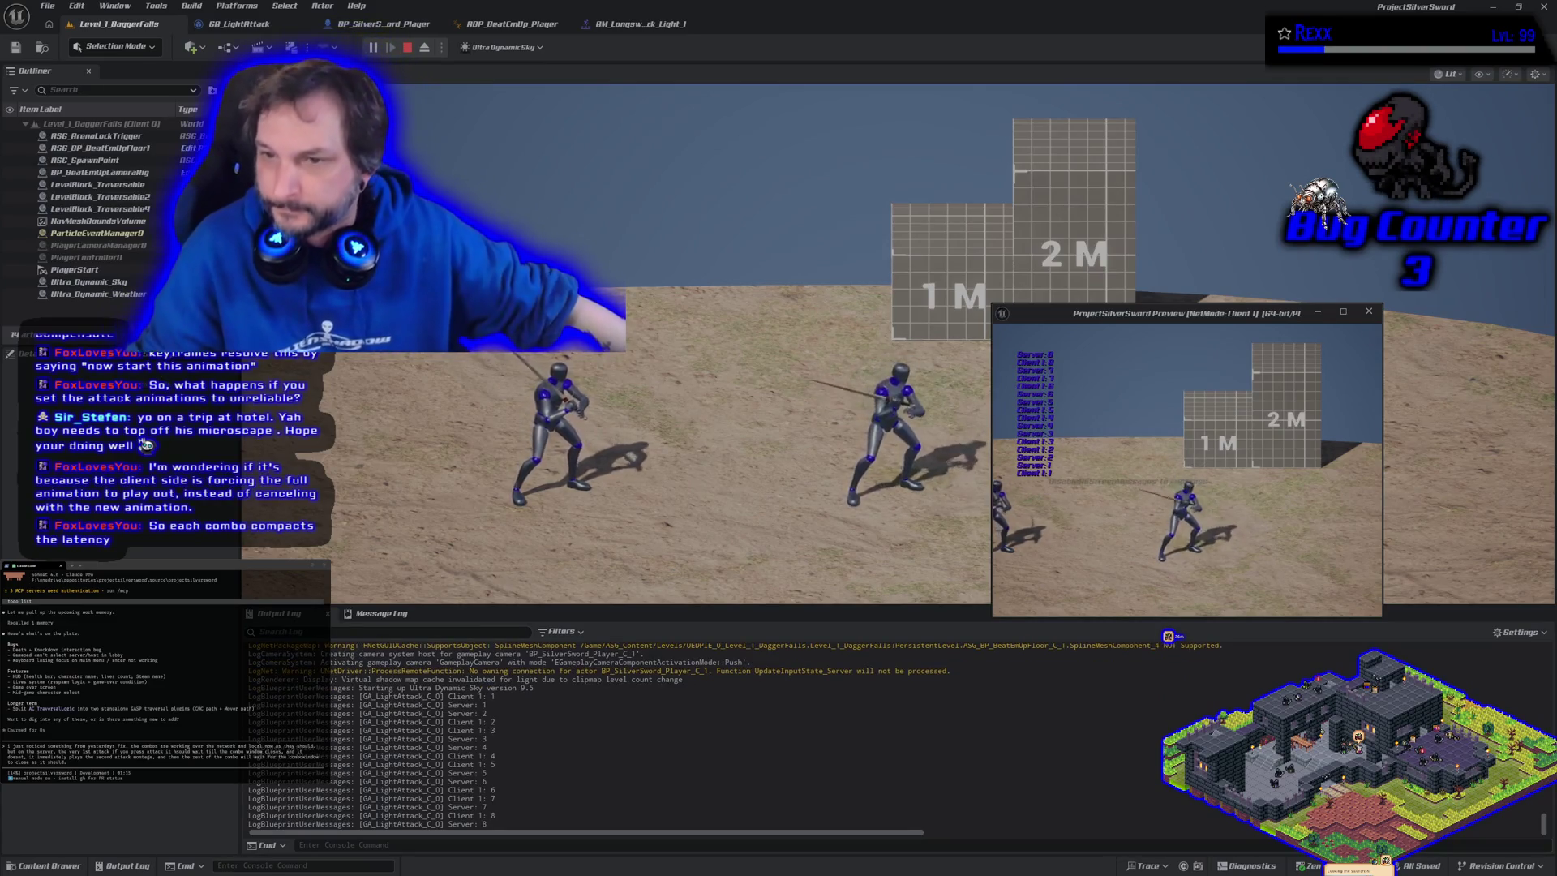
pyautogui.press('j')
pyautogui.press('j')
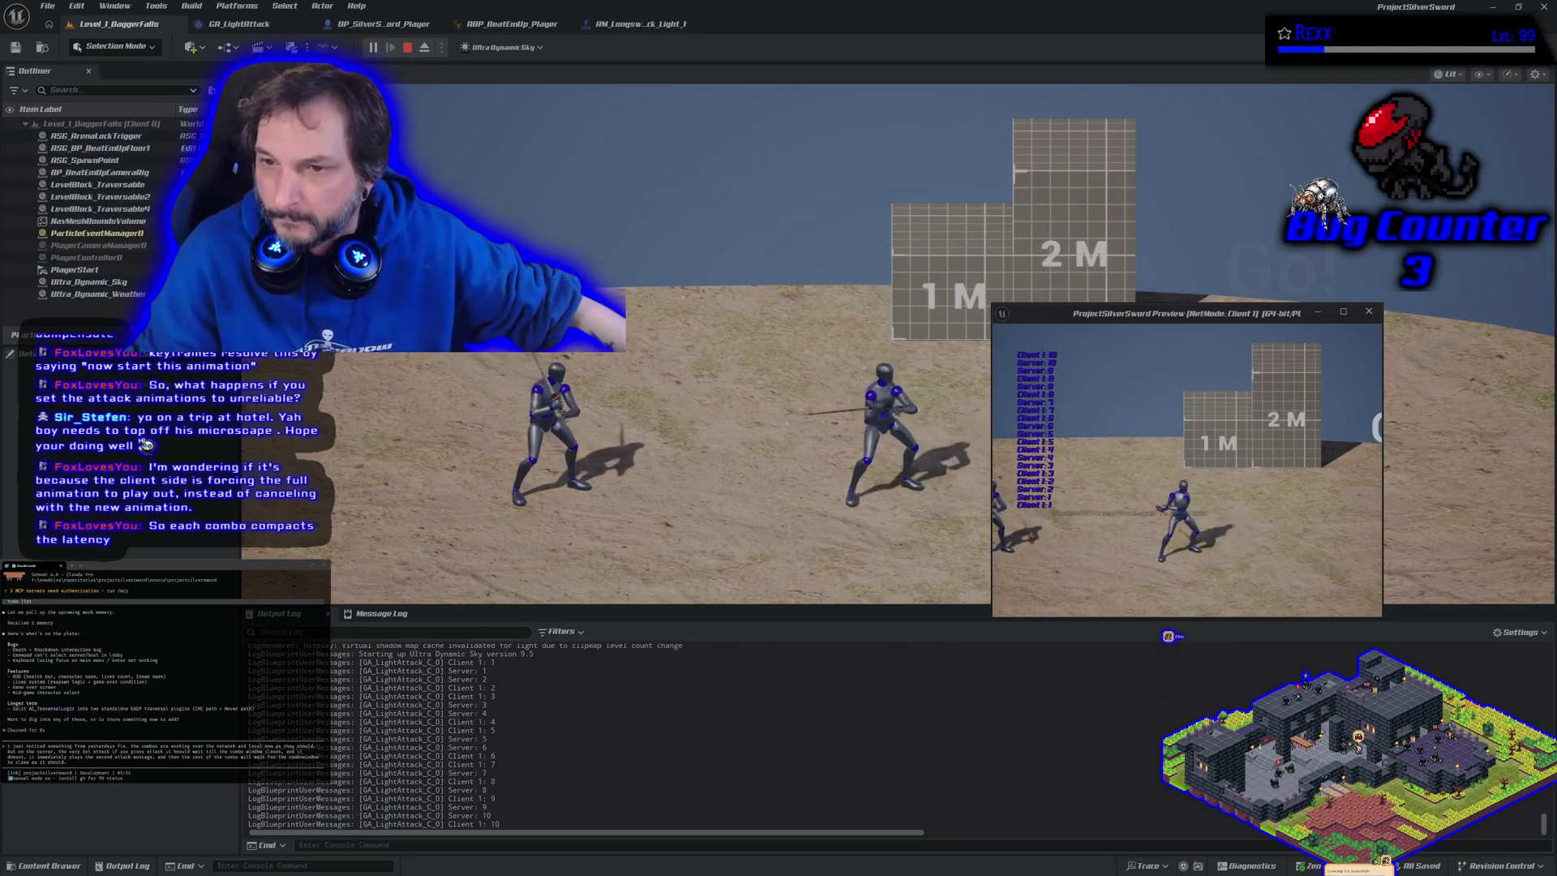
pyautogui.press('j')
pyautogui.press('j')
pyautogui.press('j')
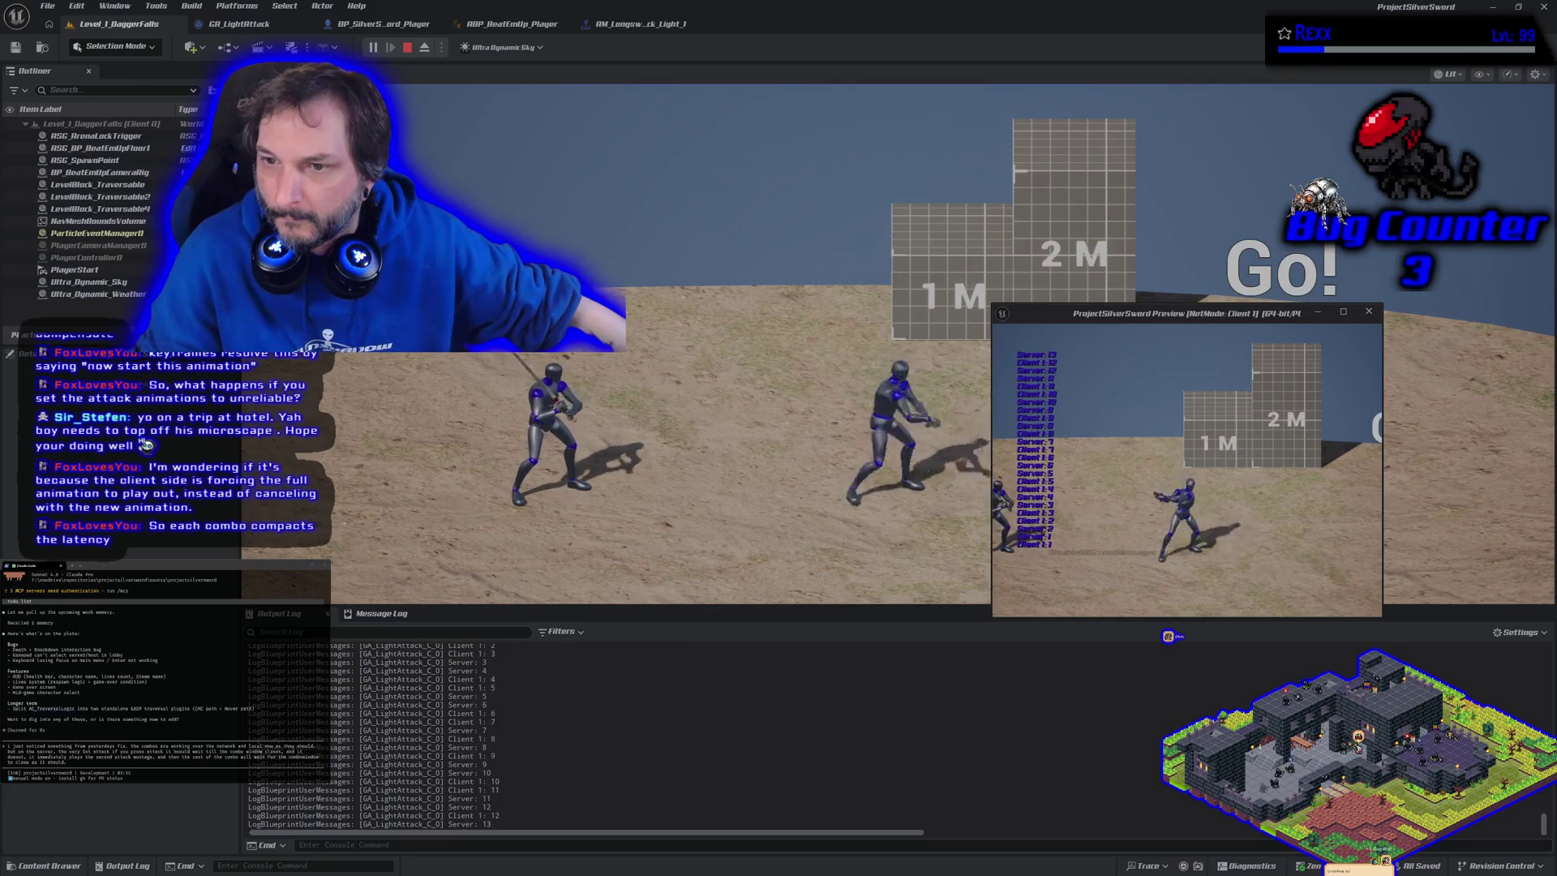
pyautogui.press('j')
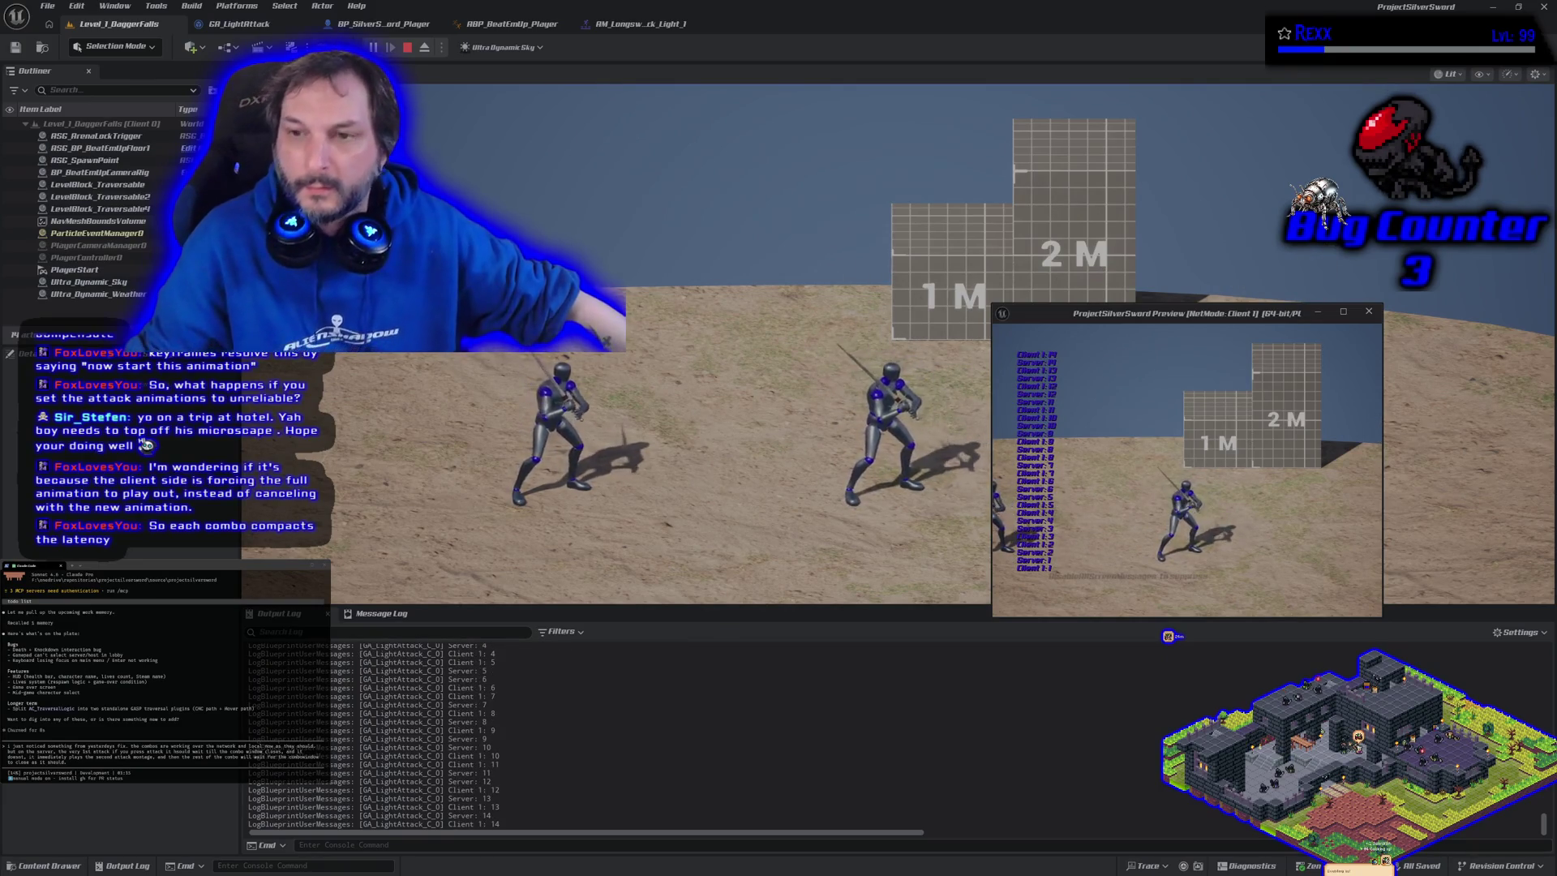
pyautogui.press('j')
pyautogui.press('j')
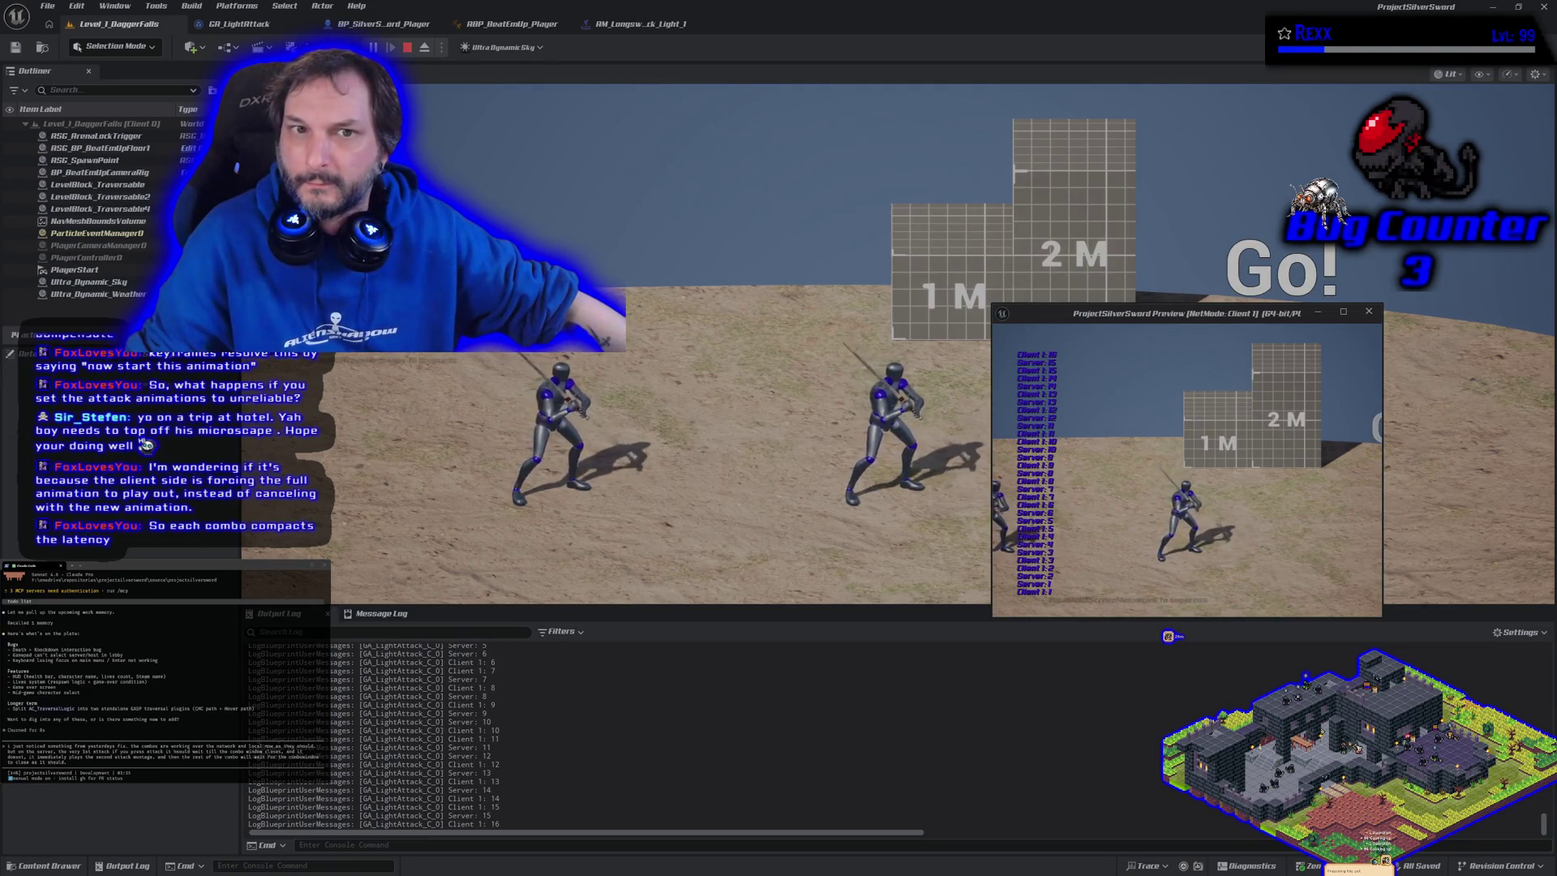
pyautogui.press('j')
pyautogui.press('j')
pyautogui.press('j')
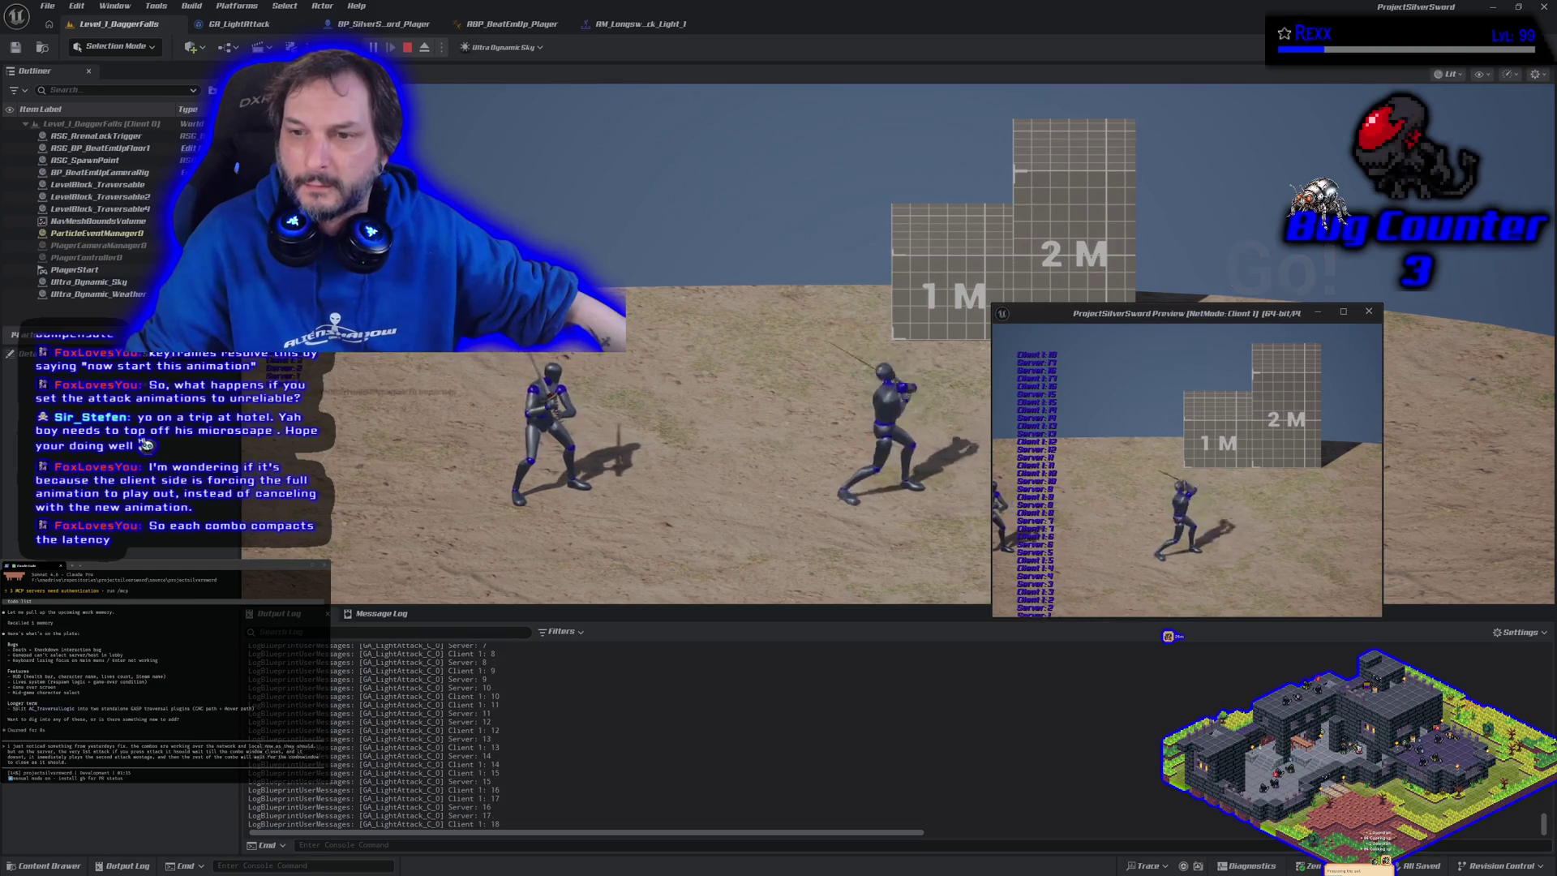
pyautogui.press('j')
pyautogui.press('j')
pyautogui.press('j')
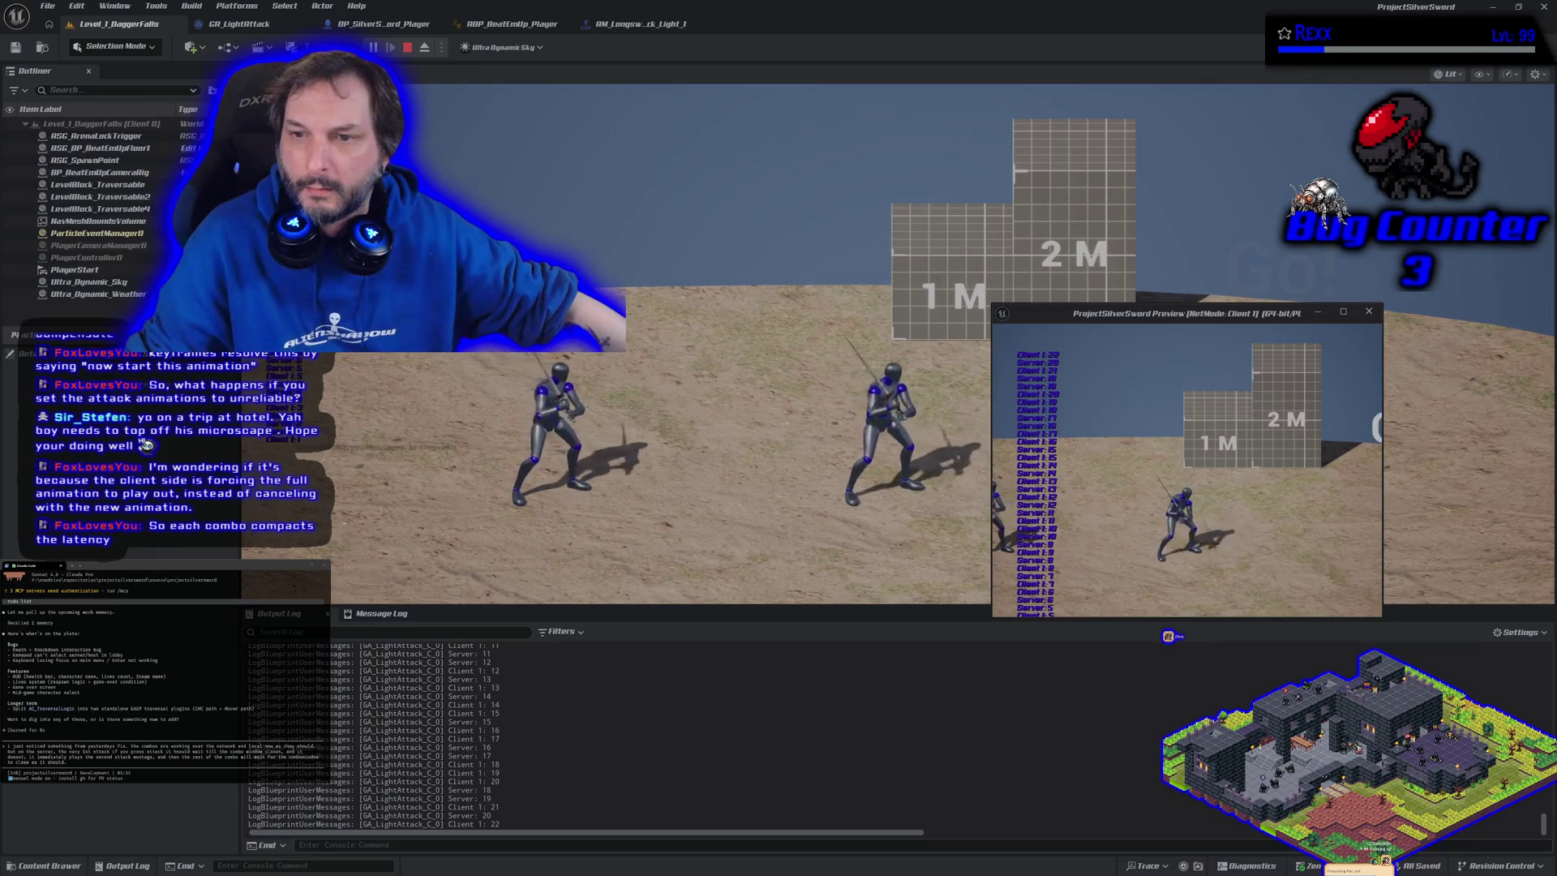
pyautogui.press('j')
pyautogui.press('j')
pyautogui.press('j')
pyautogui.press('j')
pyautogui.press('j')
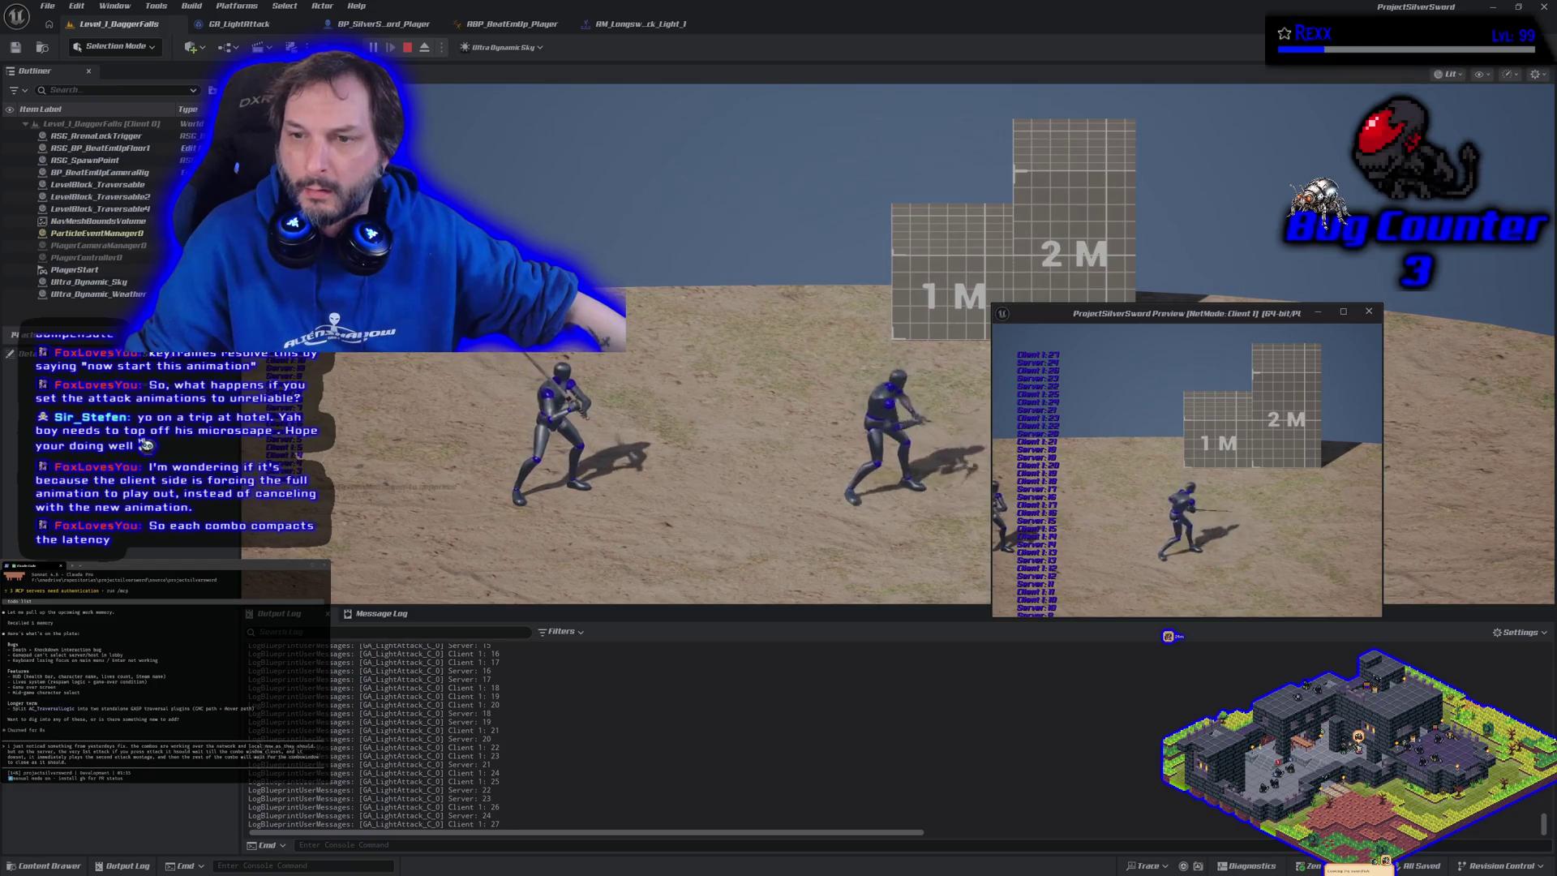
pyautogui.press('j')
pyautogui.press('j')
pyautogui.press('j')
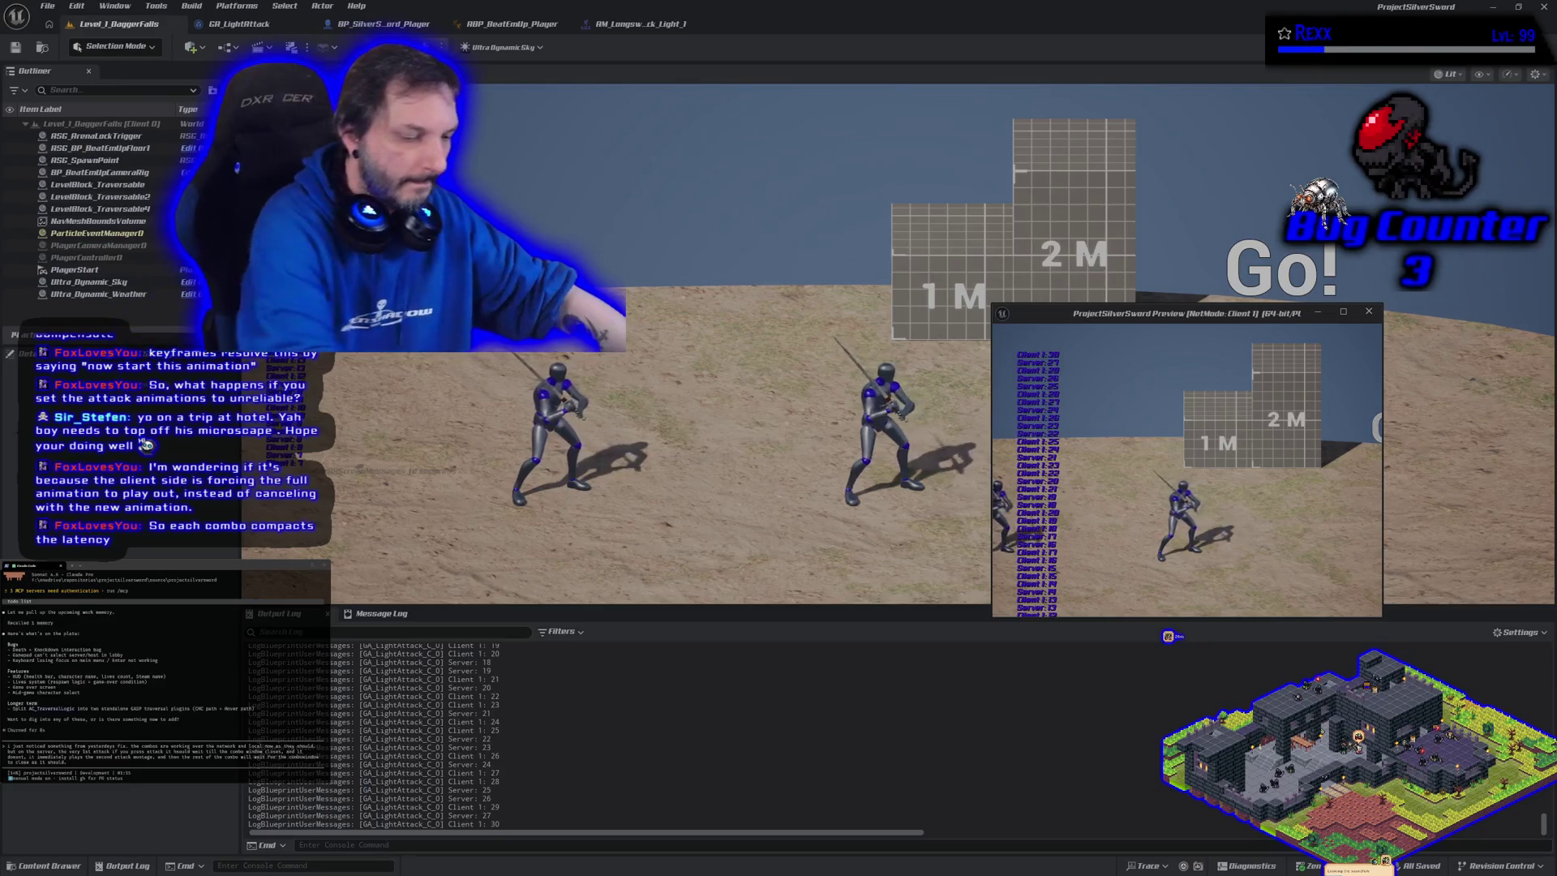
pyautogui.press('Escape')
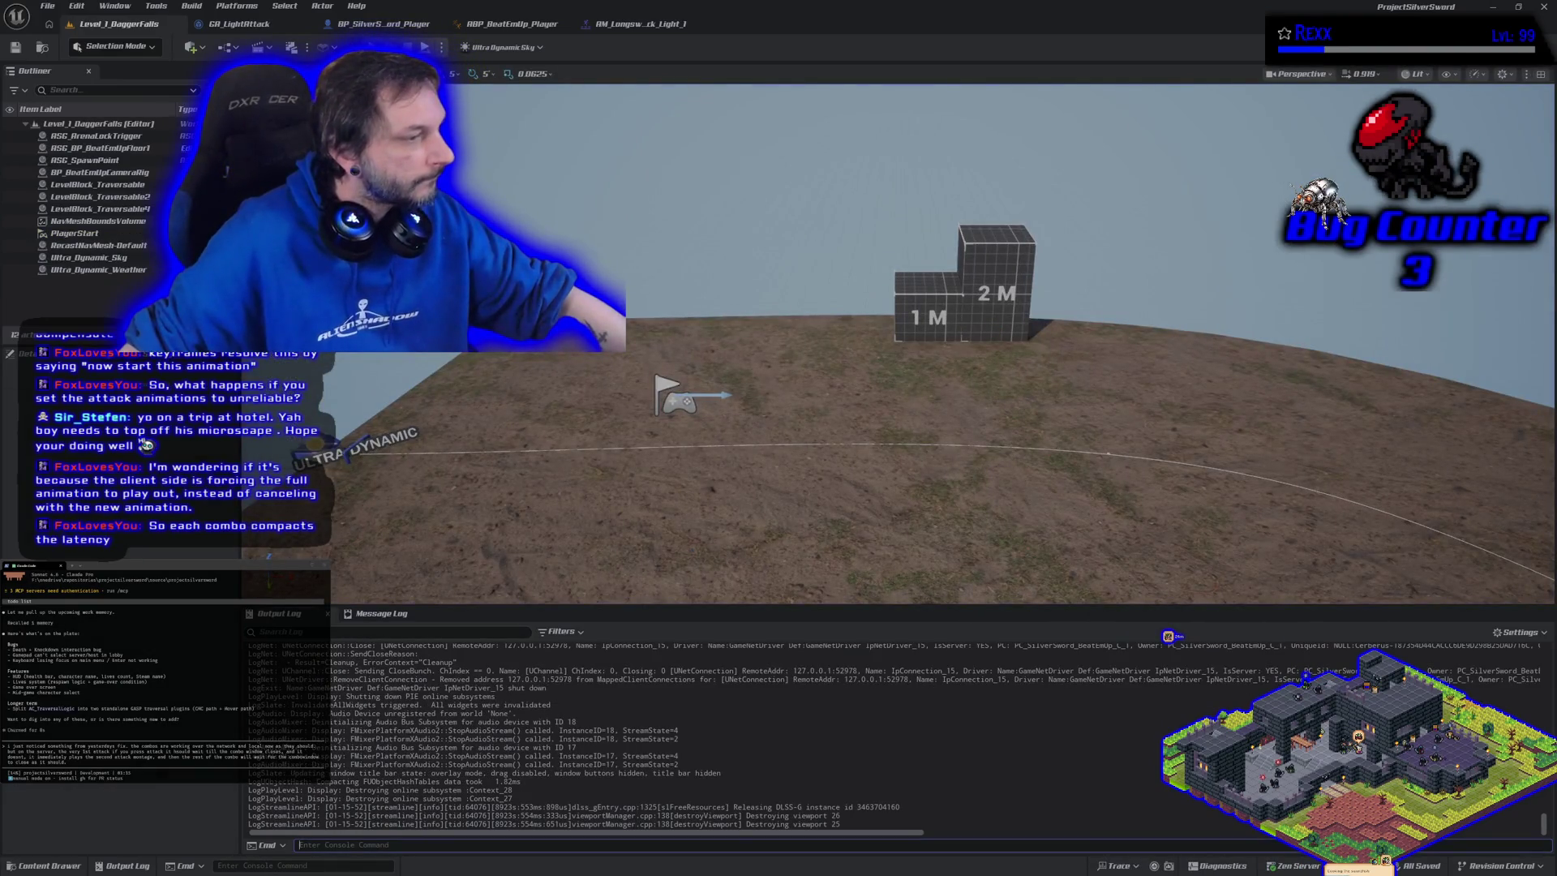
pyautogui.press('Return')
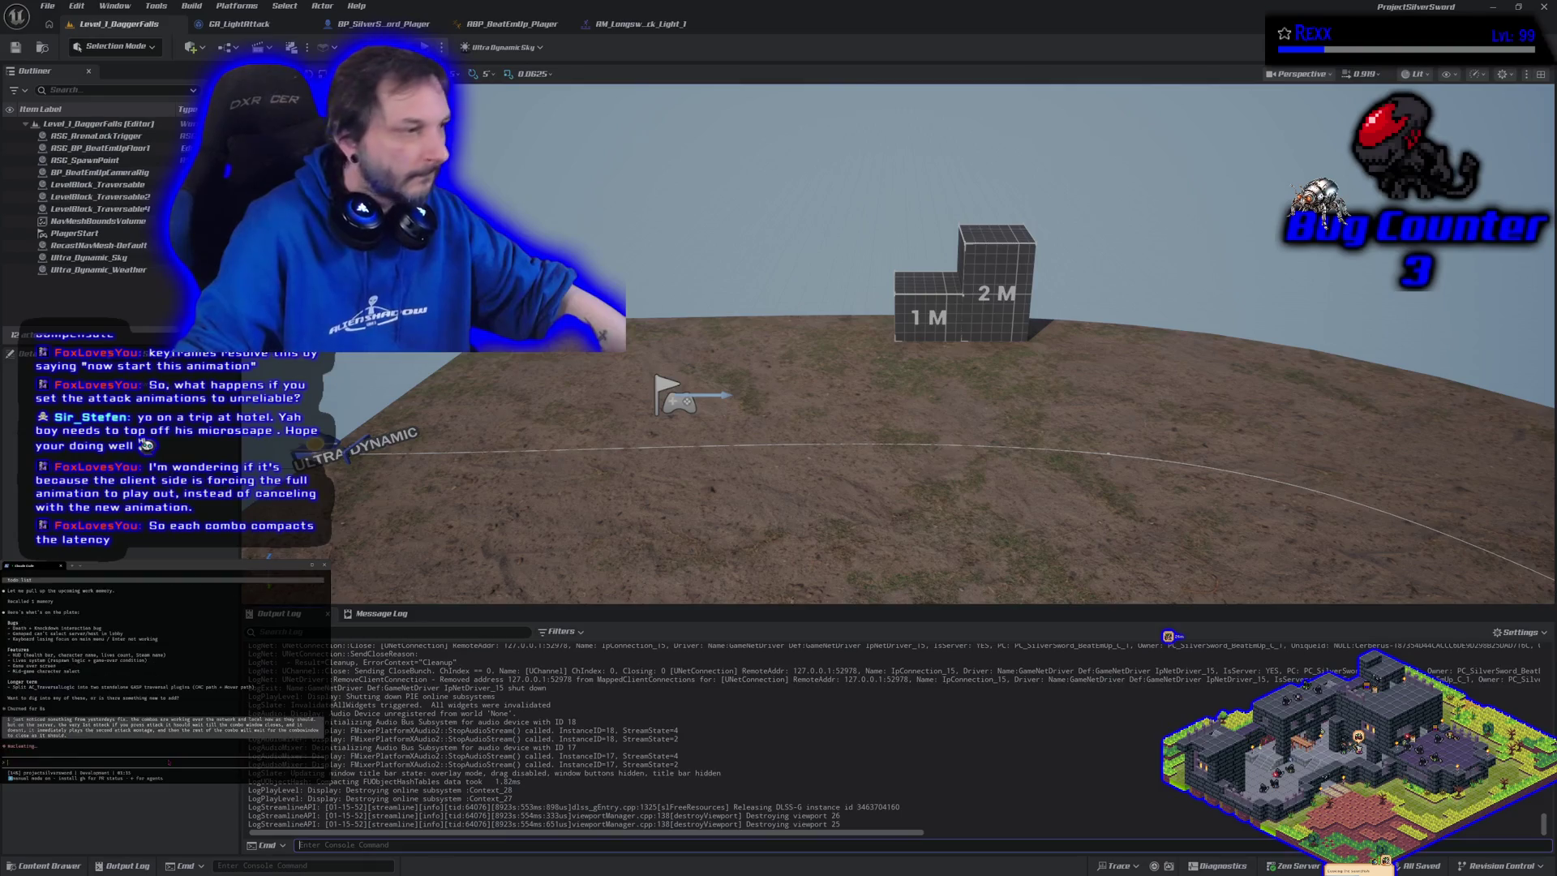
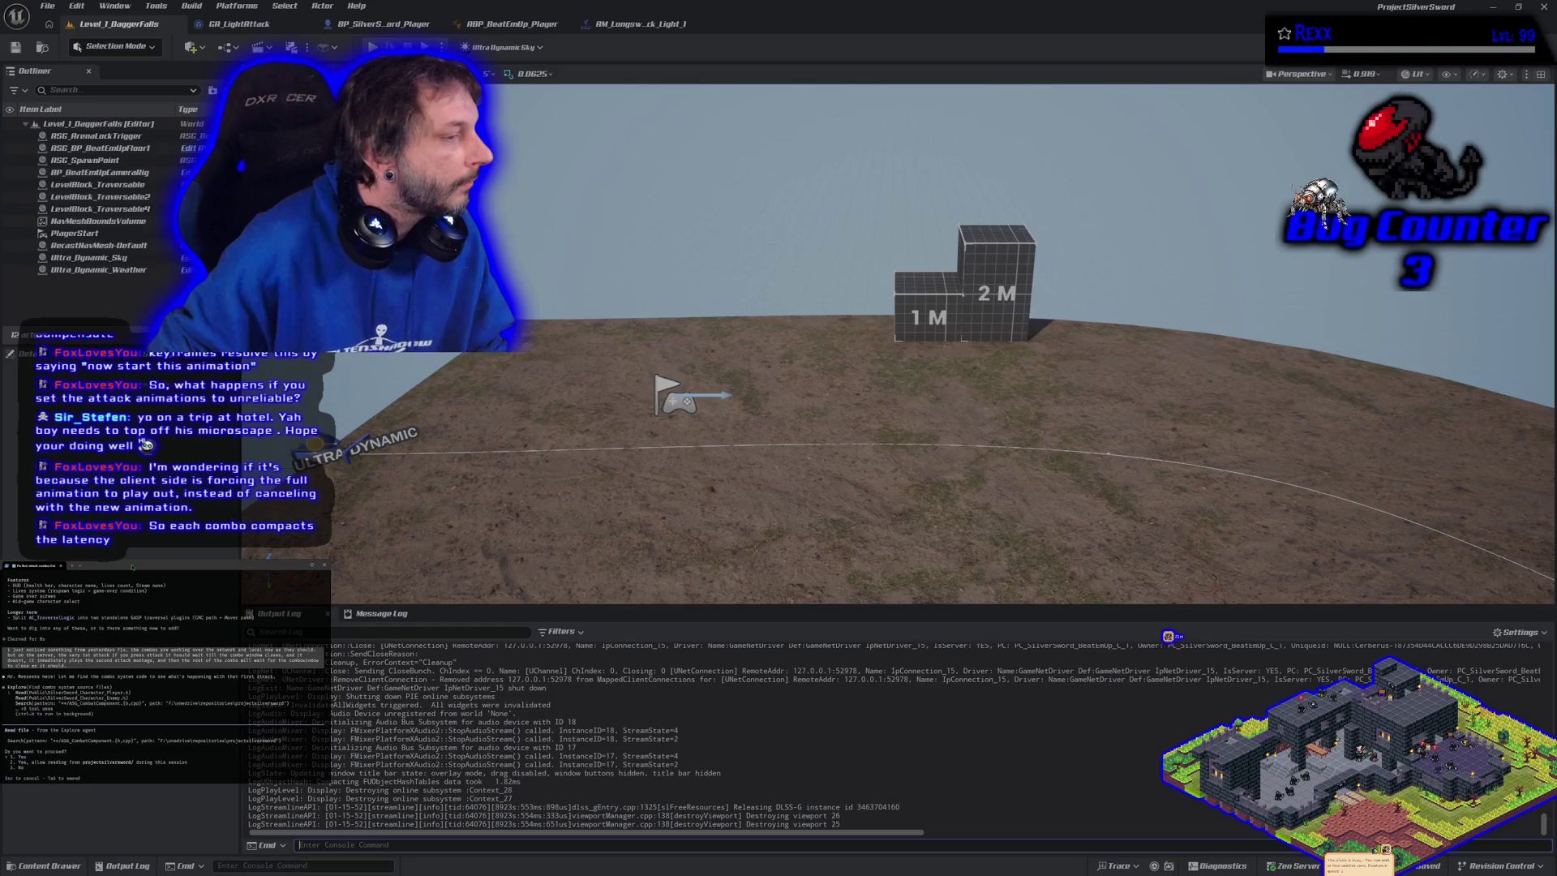
# Approve the terminal agent's pending commands while panning across the level's blocks
pyautogui.press('Return')
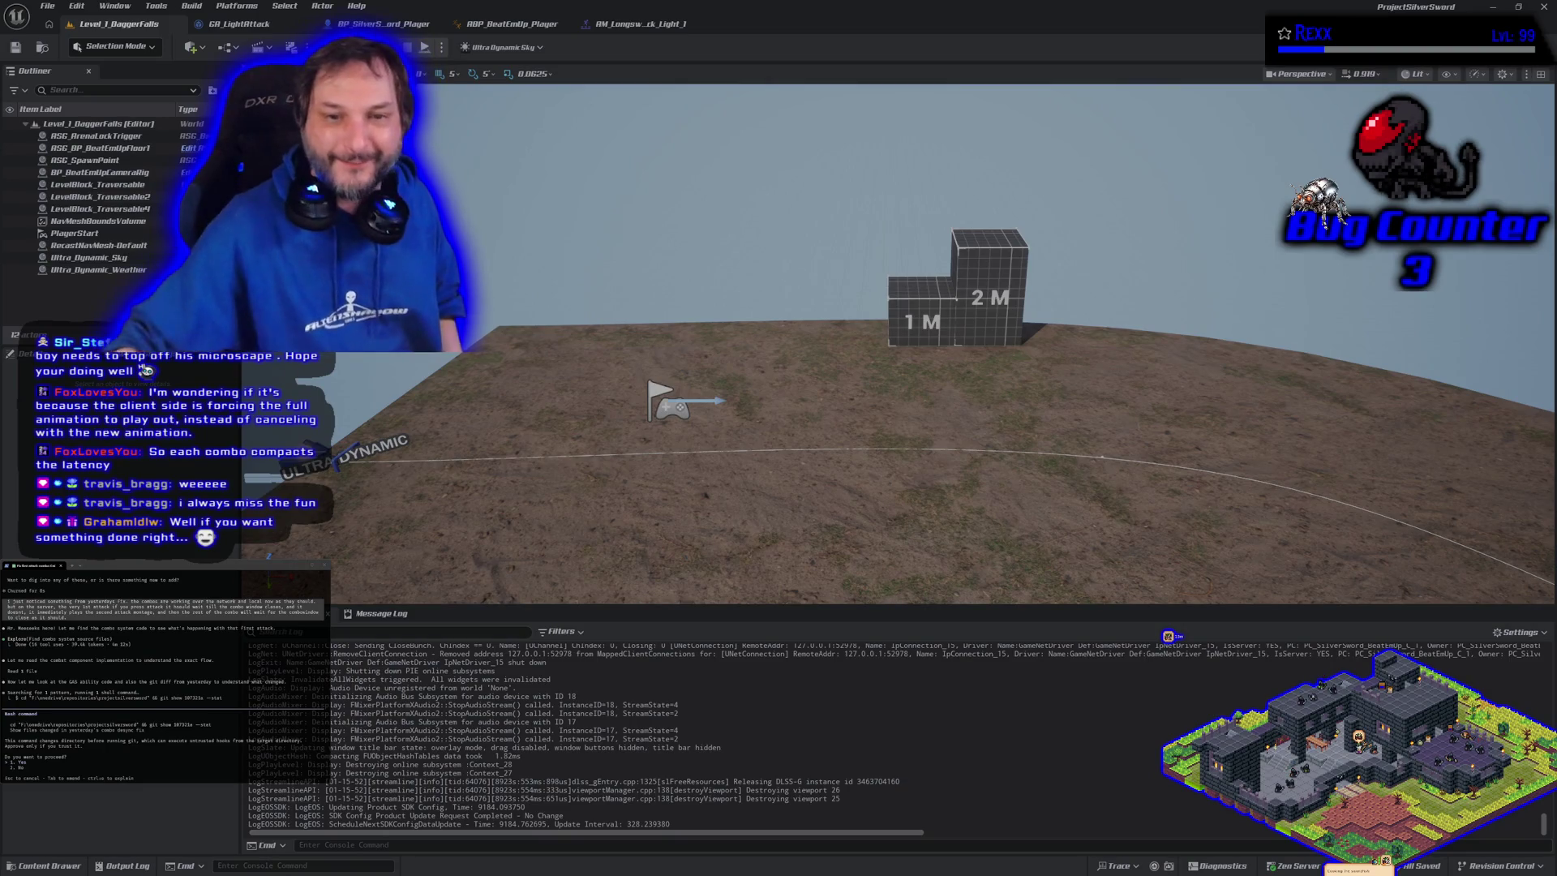
pyautogui.moveTo(694, 482)
pyautogui.mouseDown()
pyautogui.moveTo(800, 503)
pyautogui.moveTo(682, 448)
pyautogui.mouseUp()
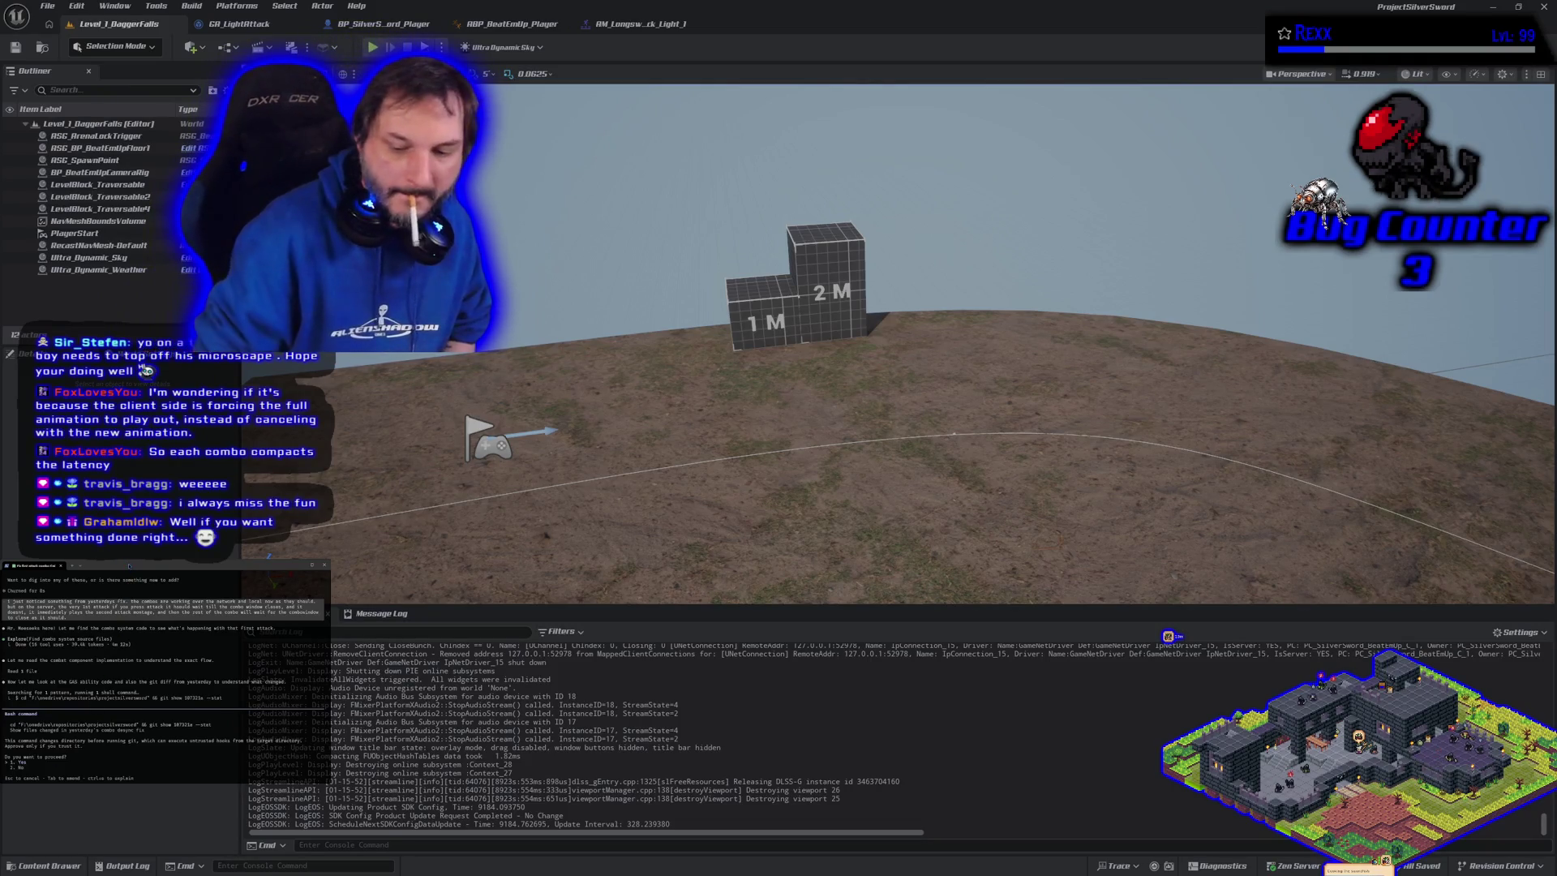
pyautogui.press('Return')
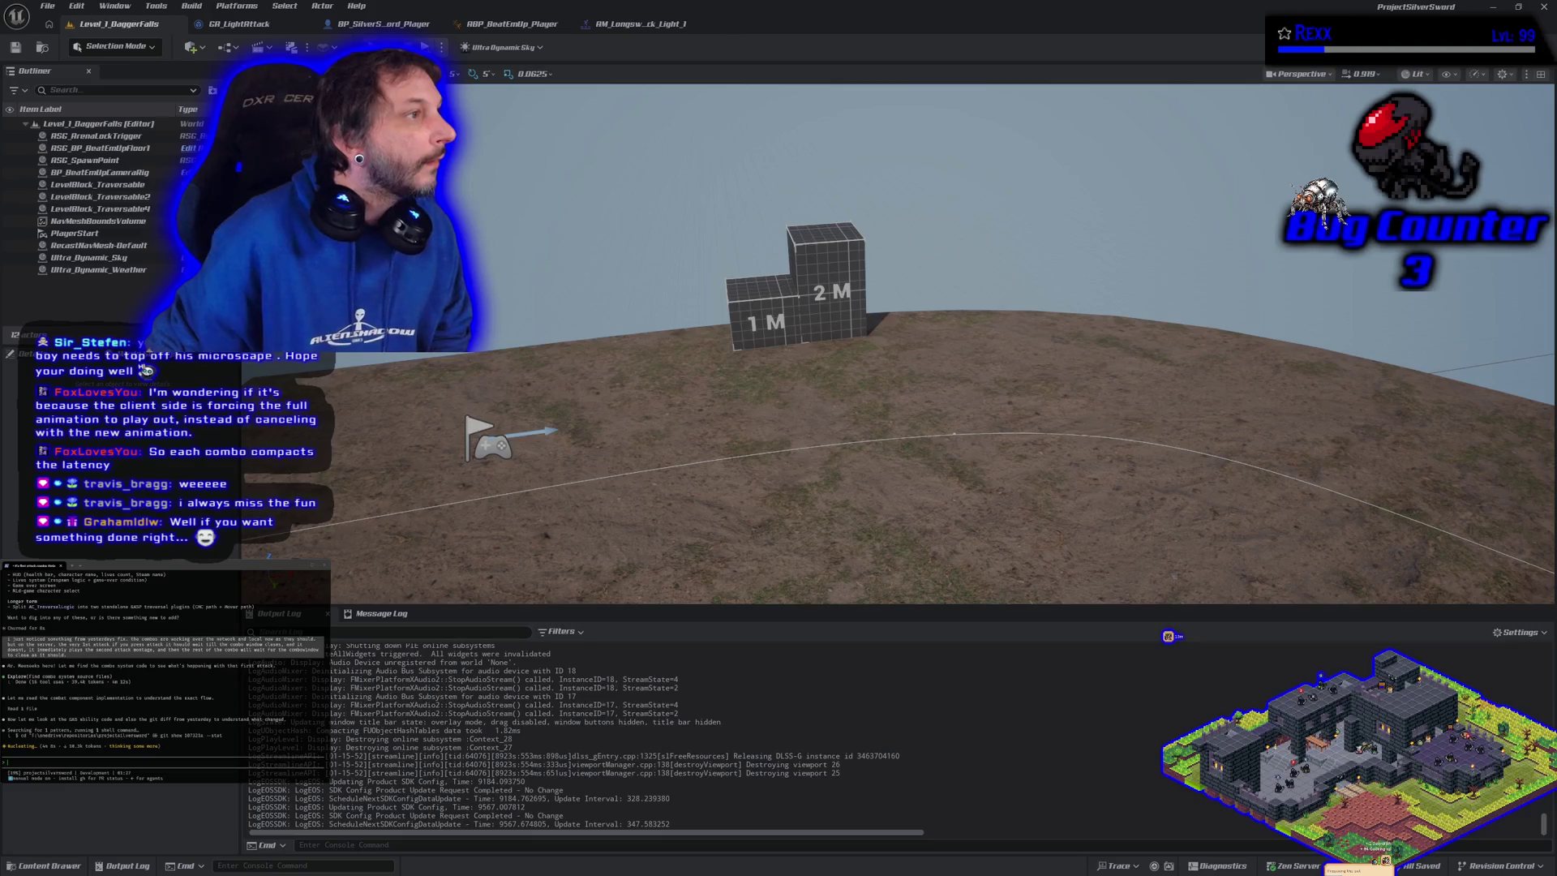
# Move bug #44 from Testing into In Progress and return card #46 to Planned
pyautogui.hotkey('alt', 'Tab')
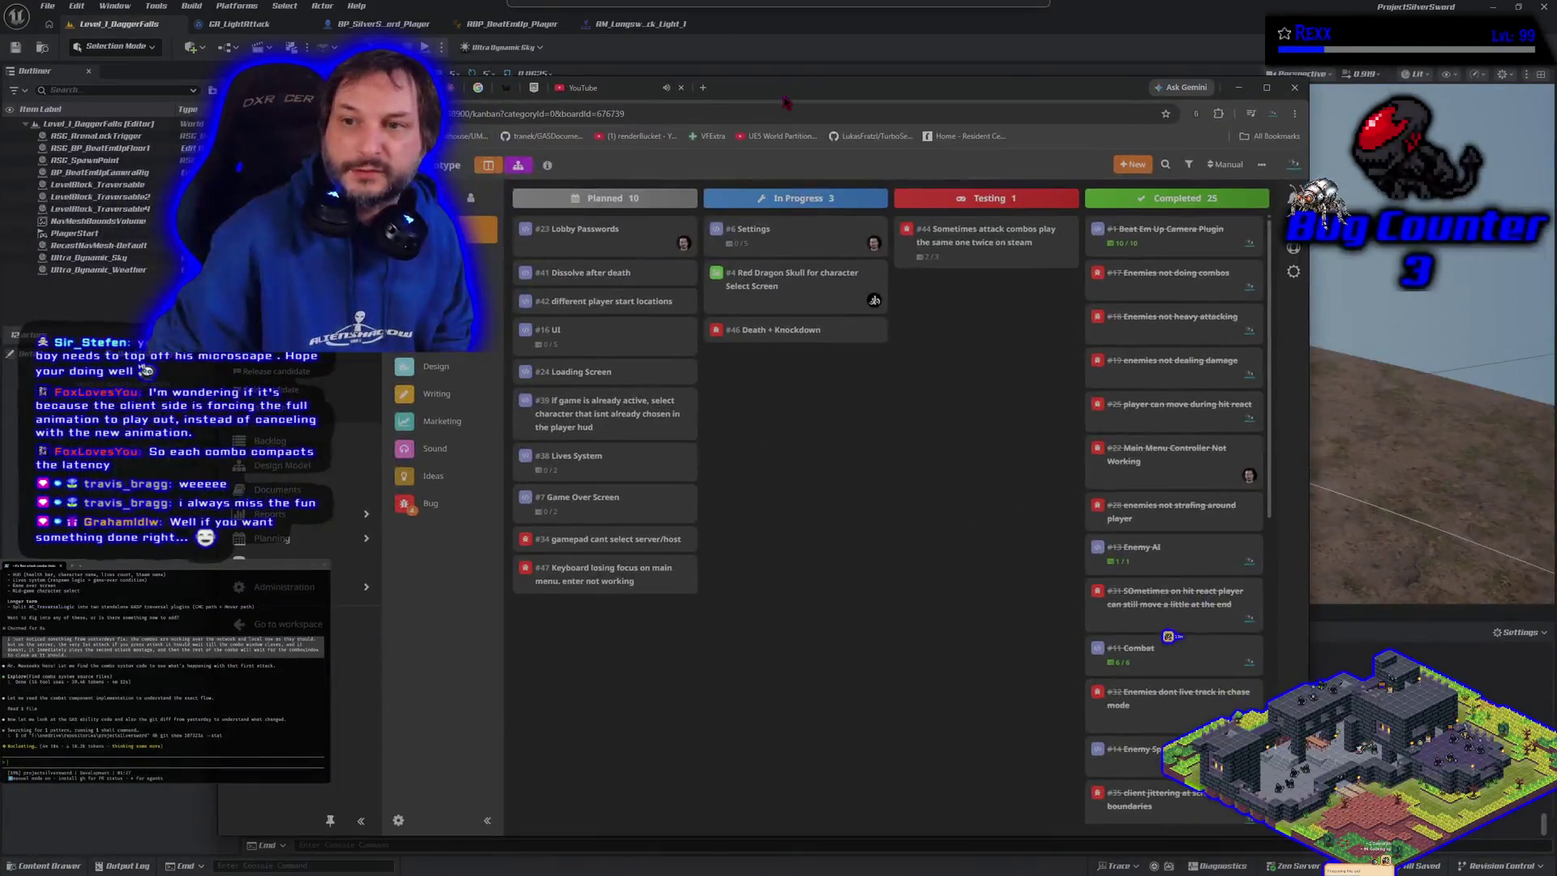
pyautogui.click(955, 240)
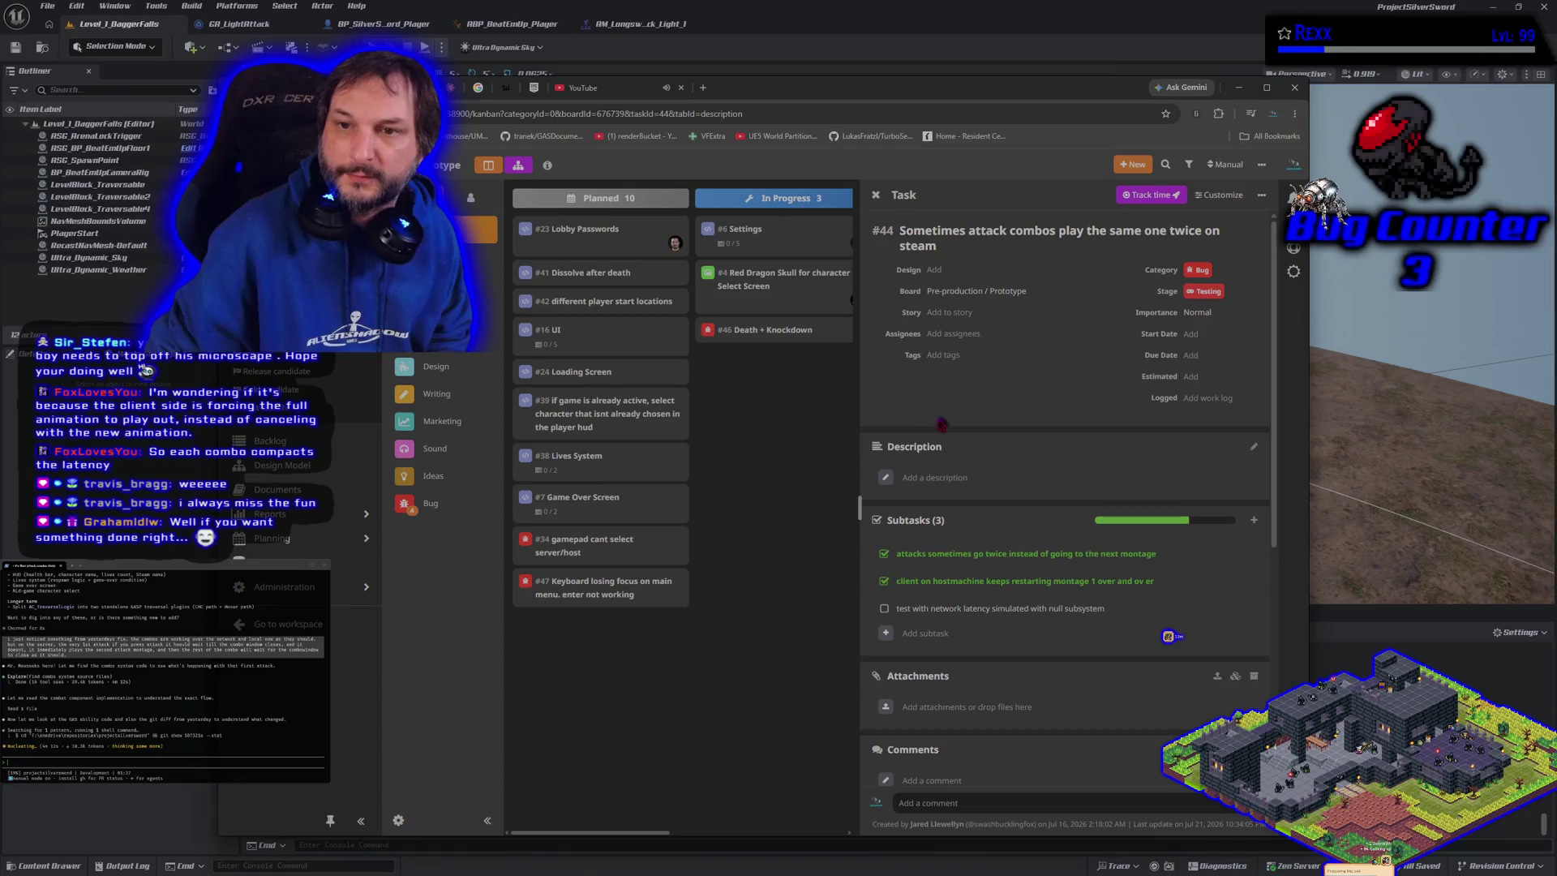
pyautogui.press('Escape')
pyautogui.moveTo(994, 239)
pyautogui.mouseDown()
pyautogui.moveTo(762, 333)
pyautogui.moveTo(746, 357)
pyautogui.moveTo(774, 388)
pyautogui.moveTo(609, 519)
pyautogui.moveTo(608, 540)
pyautogui.moveTo(608, 503)
pyautogui.moveTo(609, 519)
pyautogui.mouseUp()
pyautogui.click(761, 345)
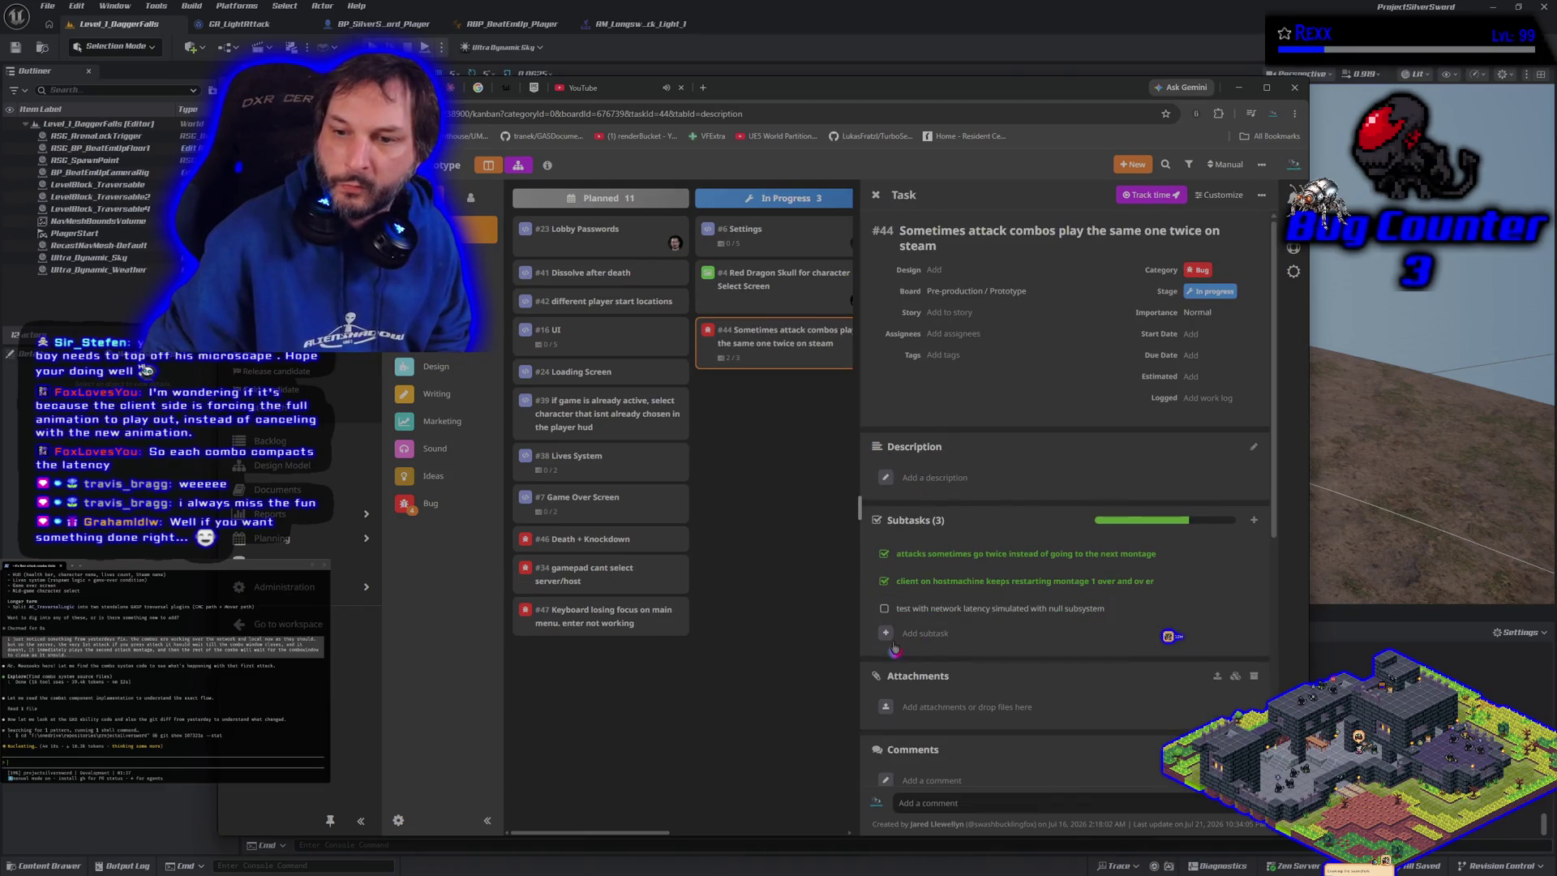
# Add a subtask to bug #44 saying the 1st attack can be interrupted too early
pyautogui.click(884, 639)
pyautogui.click(933, 635)
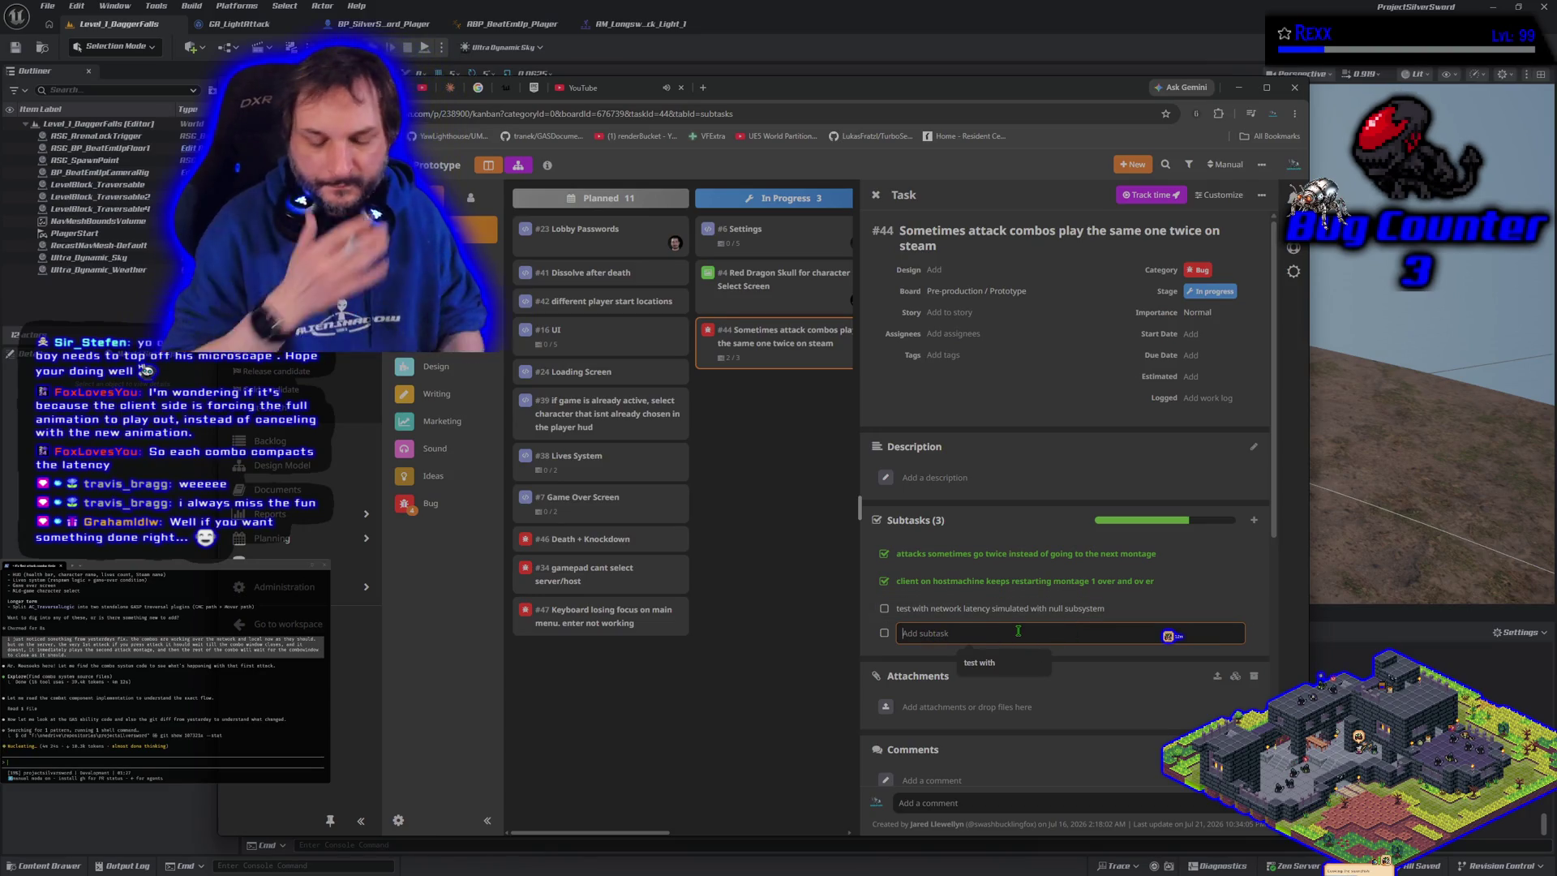
pyautogui.write('1st attack ')
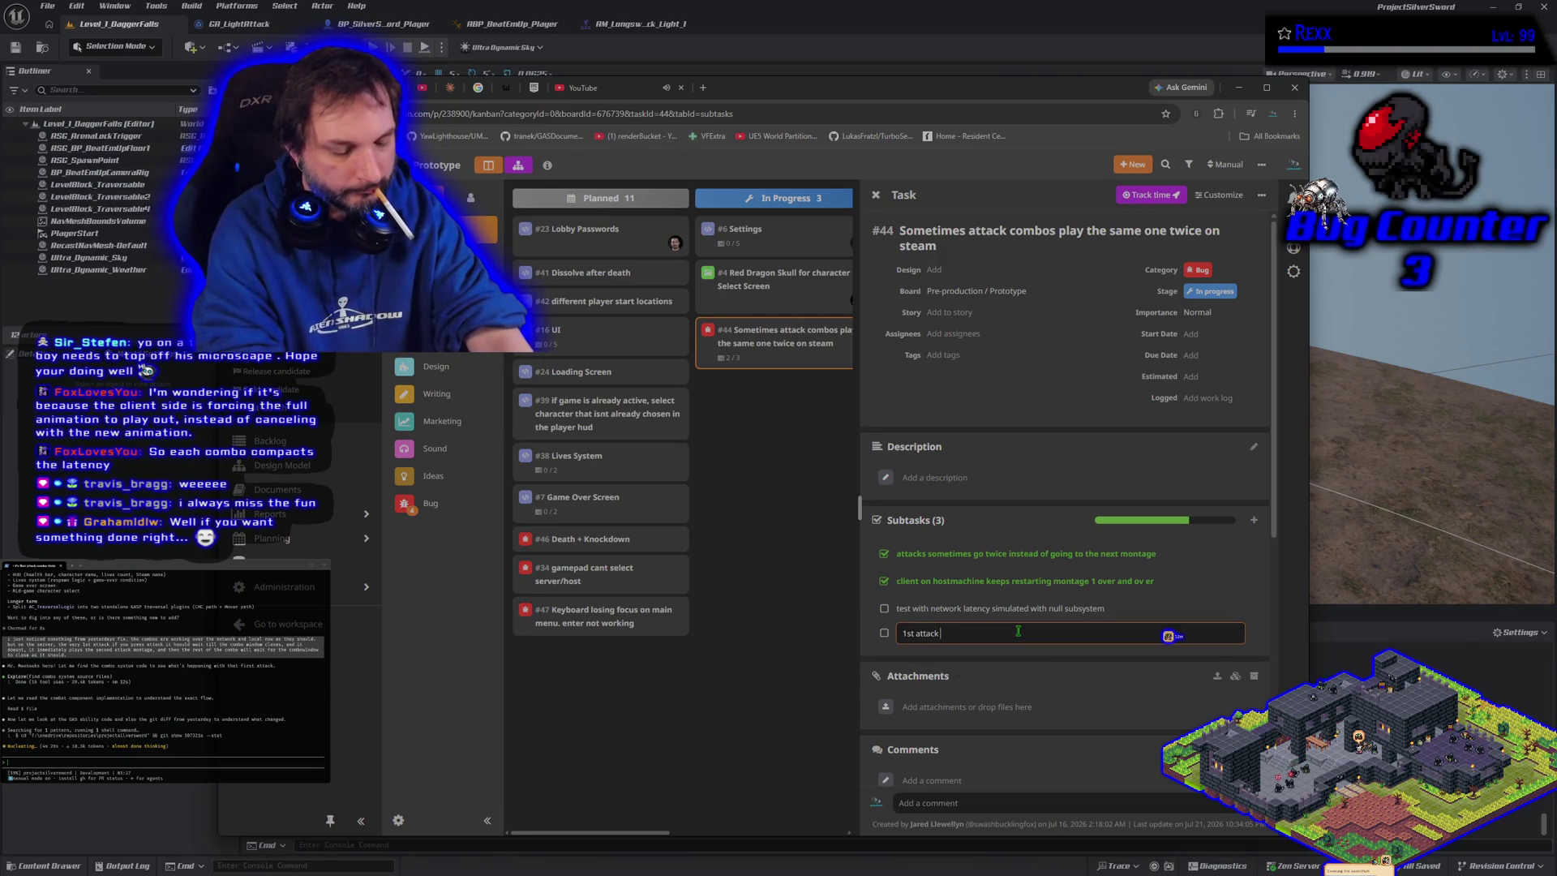
pyautogui.write('ccan')
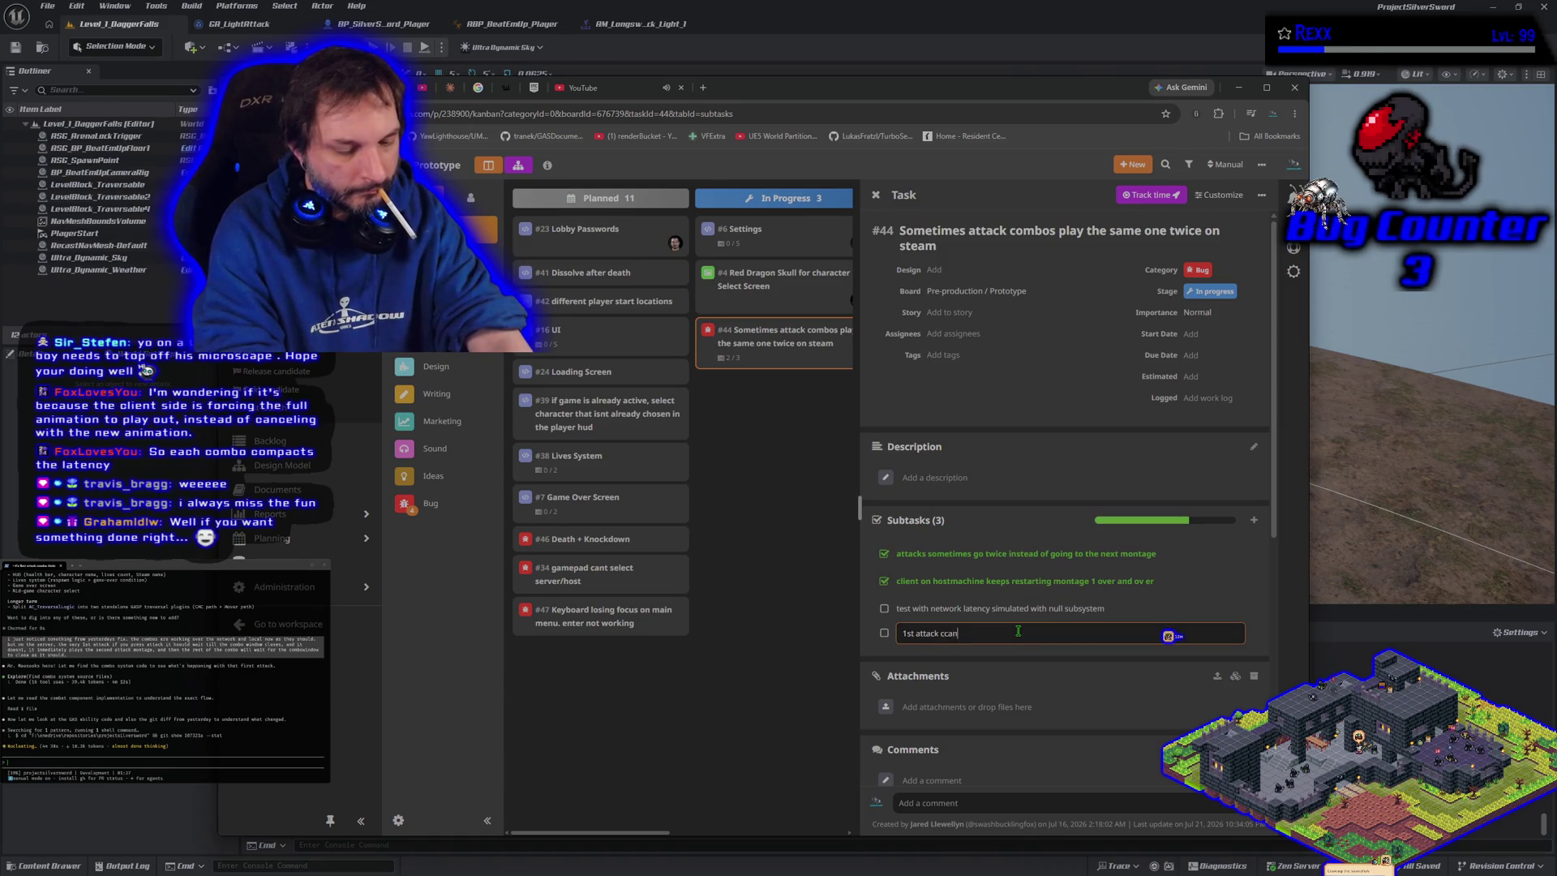
pyautogui.write(' be interrupted to oearly')
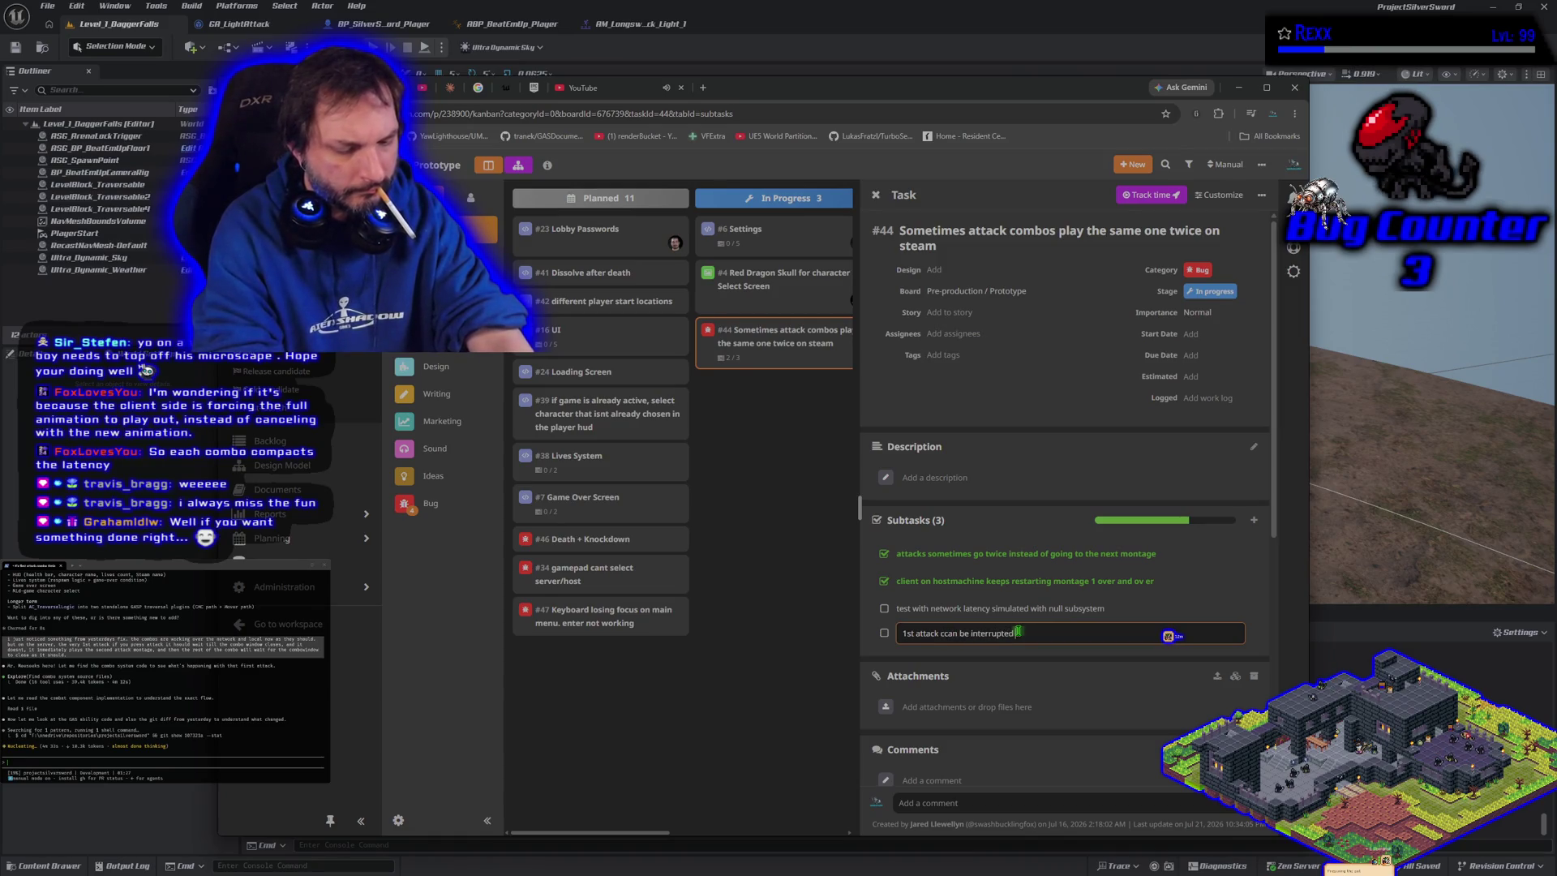
pyautogui.press('Return')
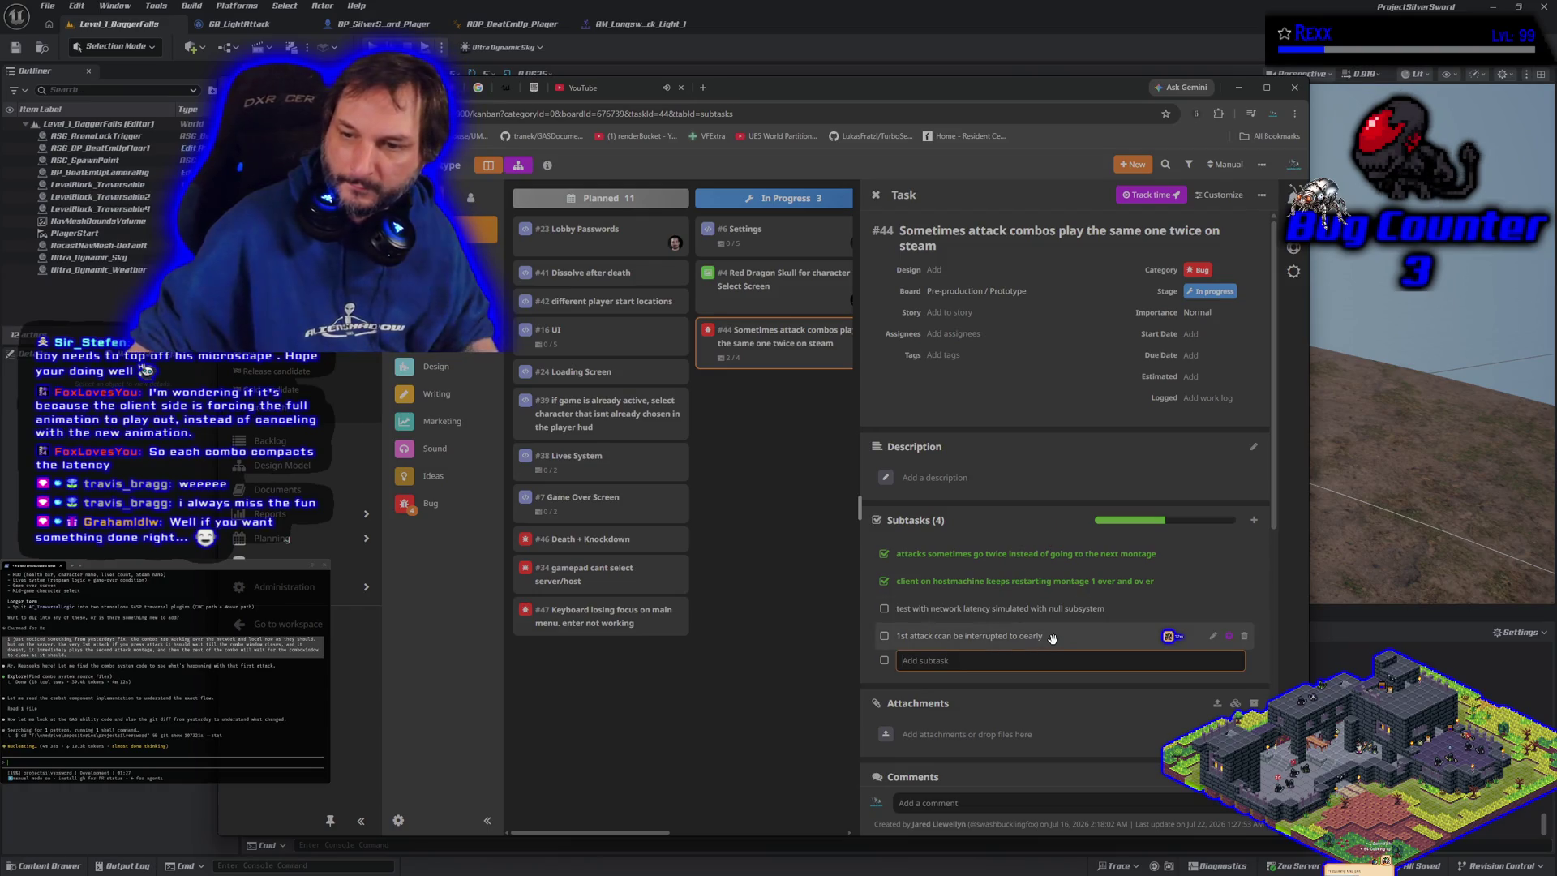
# Reword the new subtask so it ends 'early' for SimulatedProxy
pyautogui.click(1212, 637)
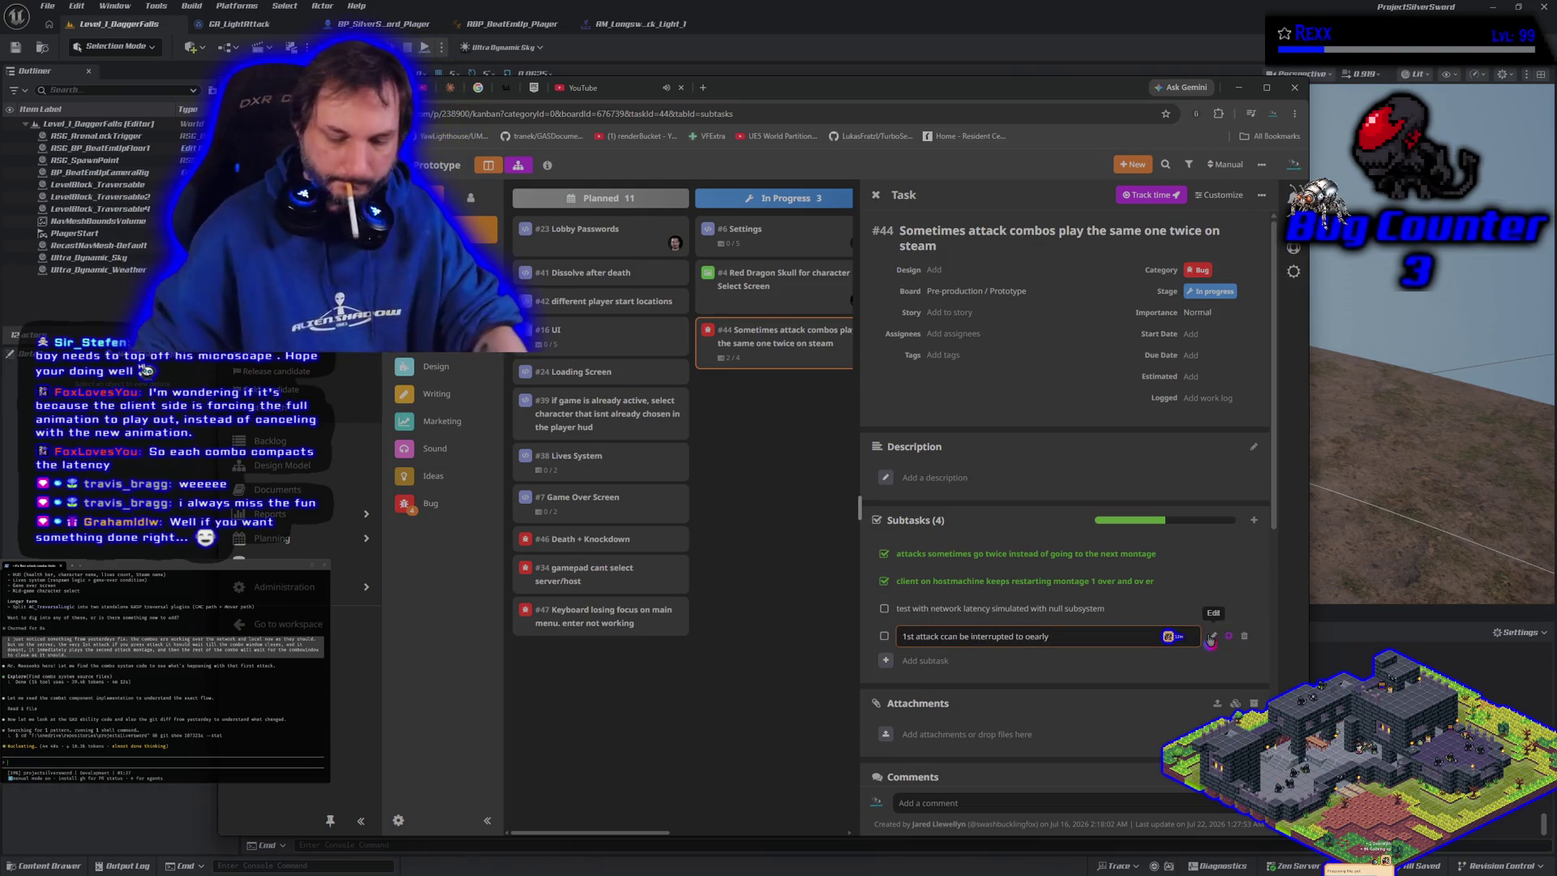
pyautogui.hotkey('ctrl', 'BackSpace')
pyautogui.write('early from client')
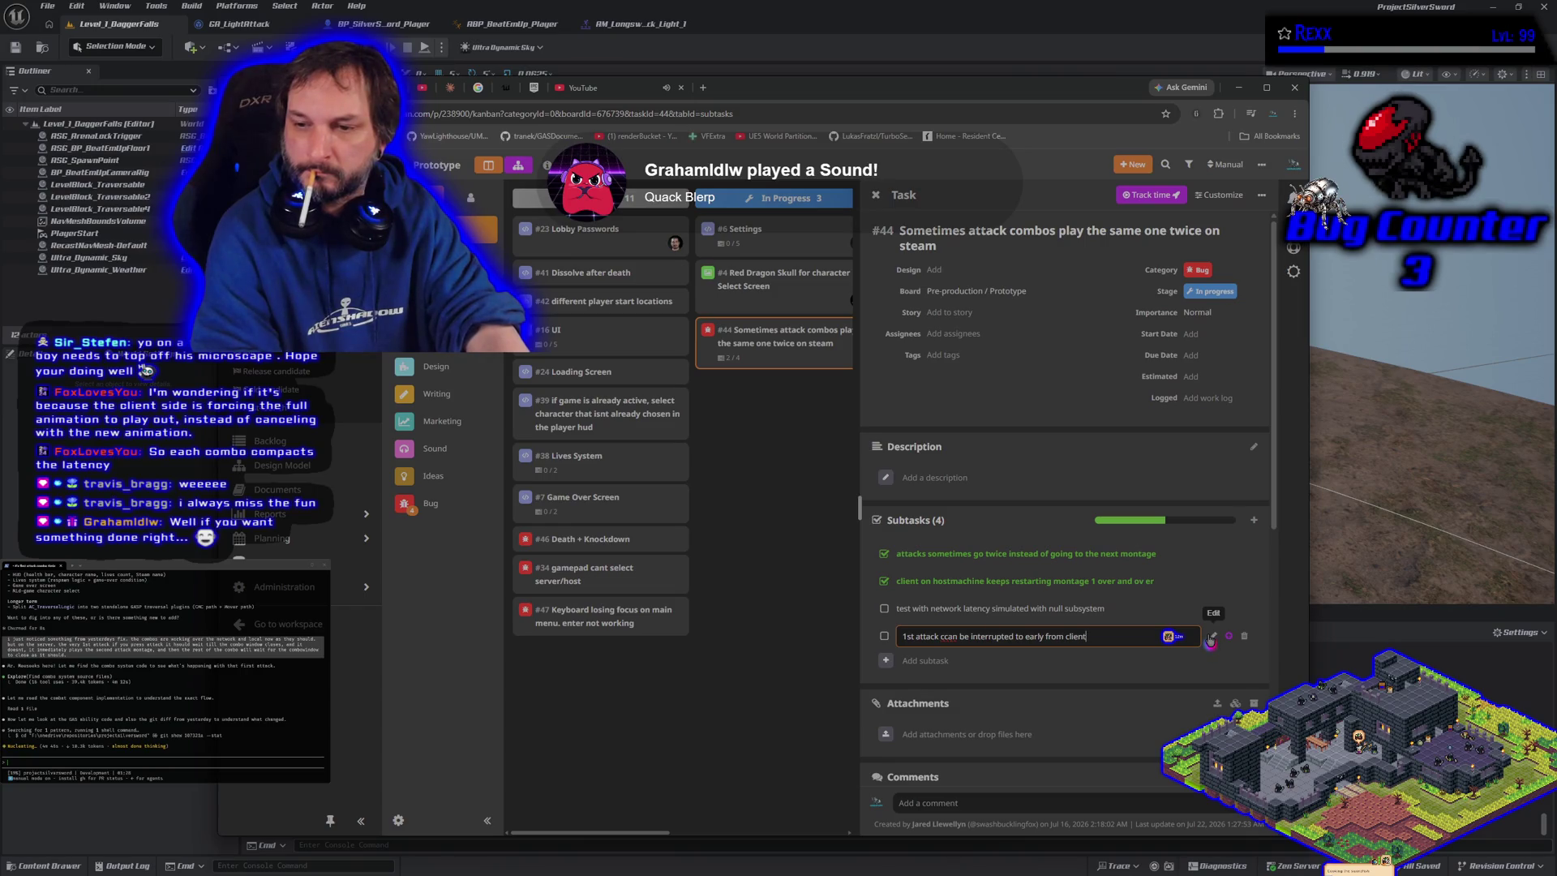
pyautogui.hotkey('ctrl', 'BackSpace')
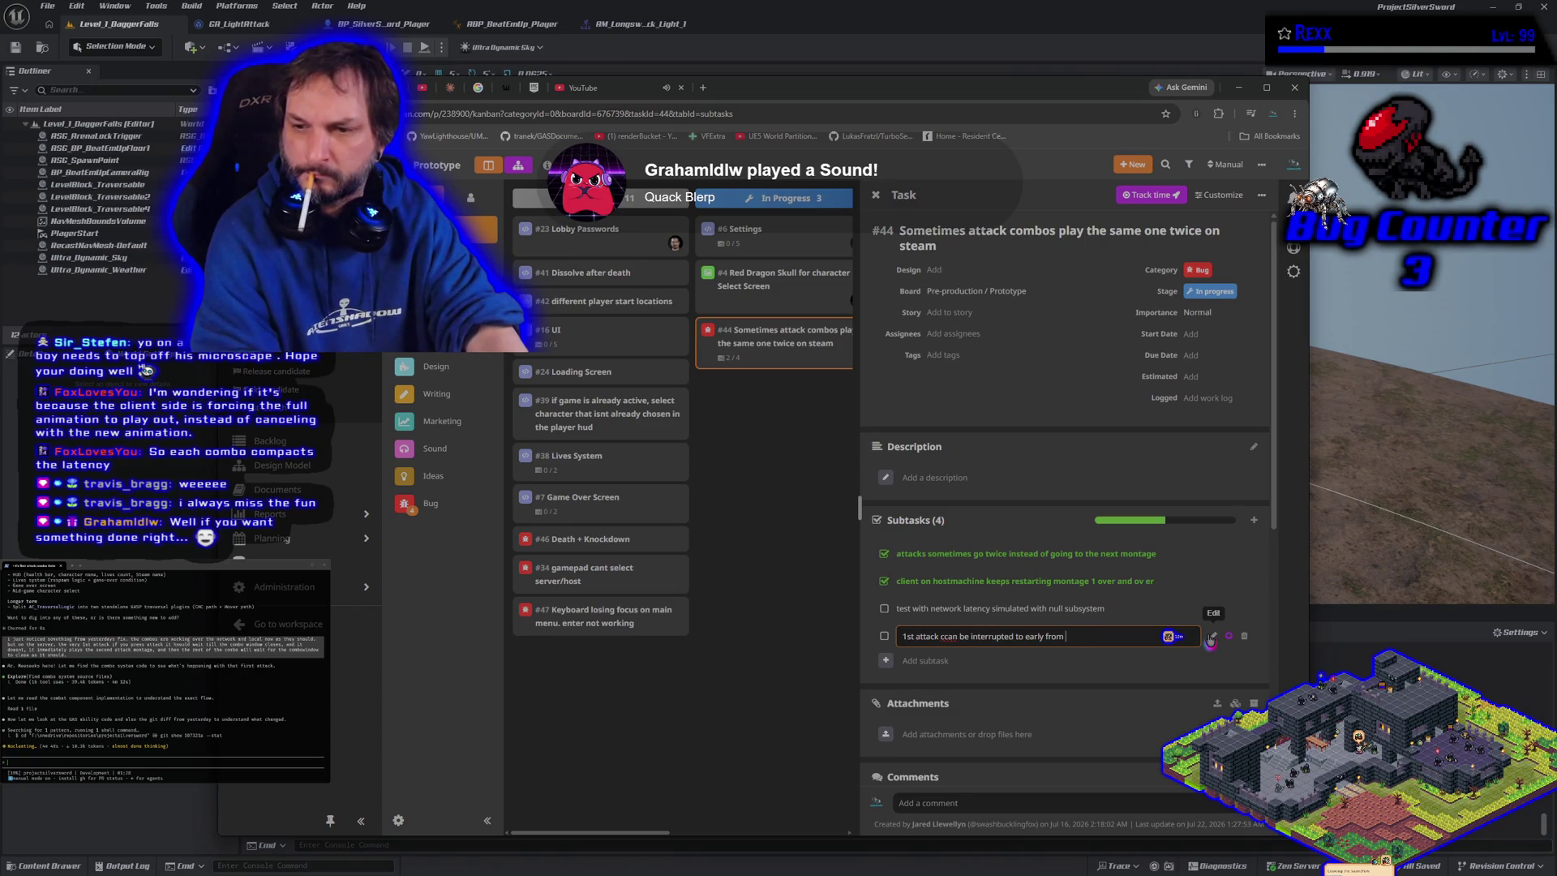
pyautogui.hotkey('ctrl', 'BackSpace')
pyautogui.write('or S')
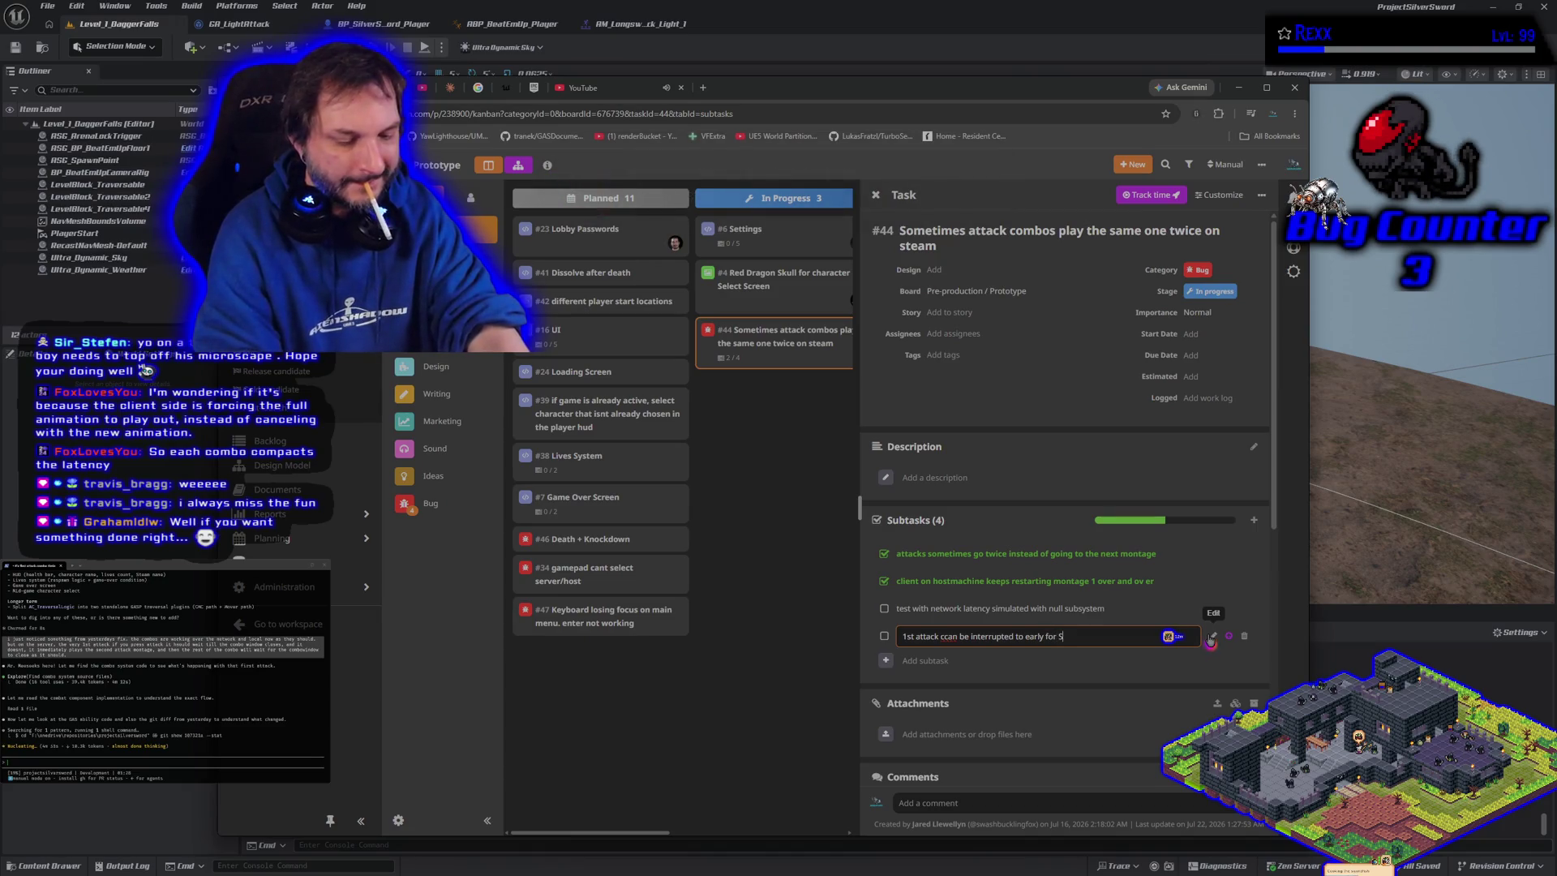
pyautogui.write('imulated')
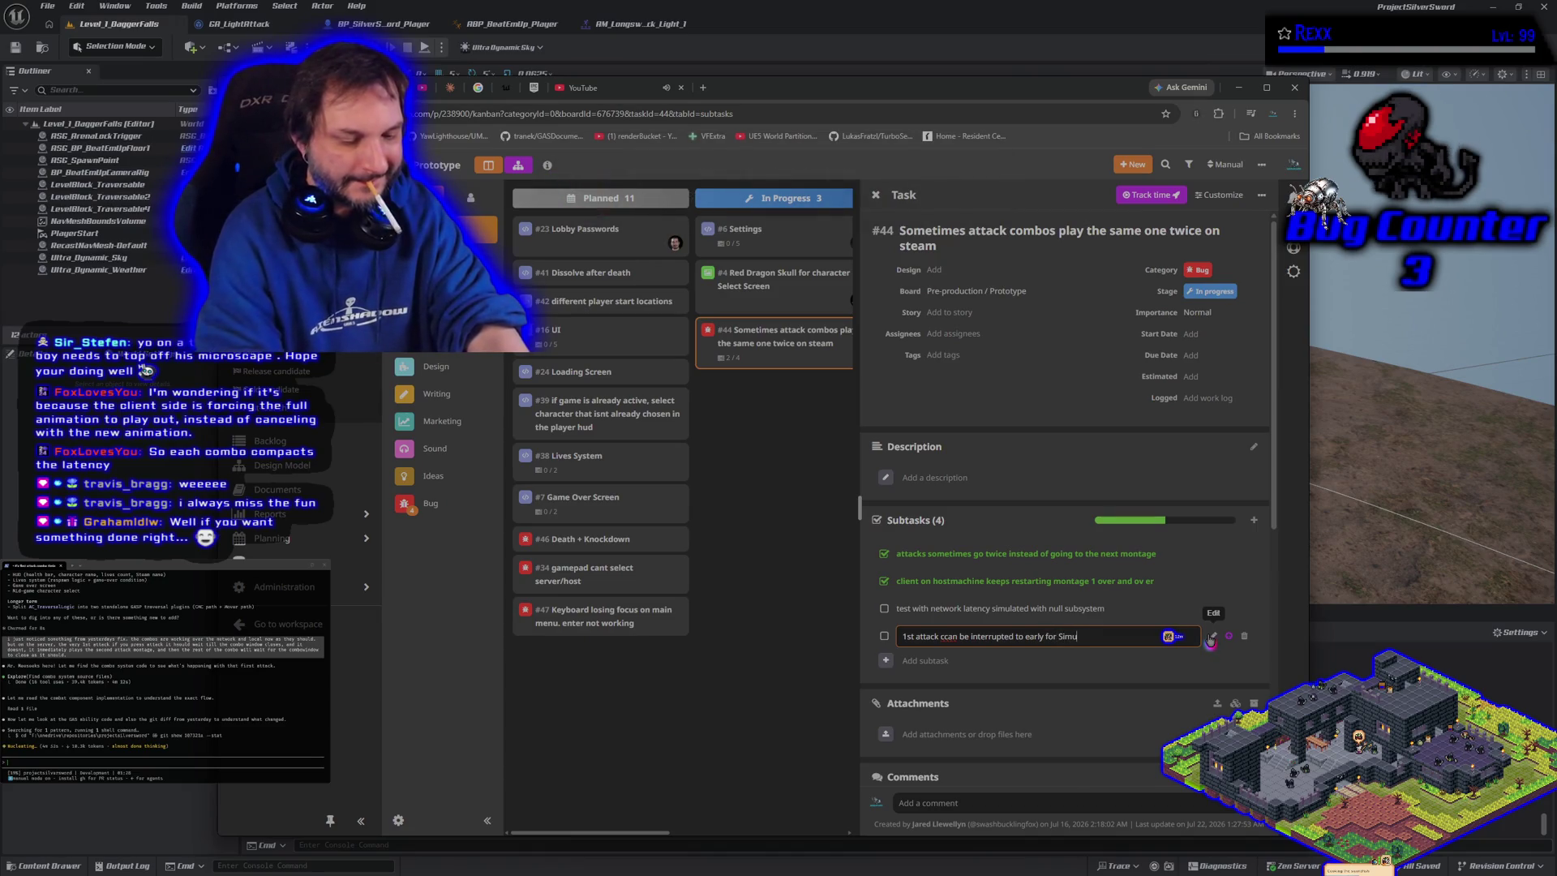
pyautogui.write('Proxy')
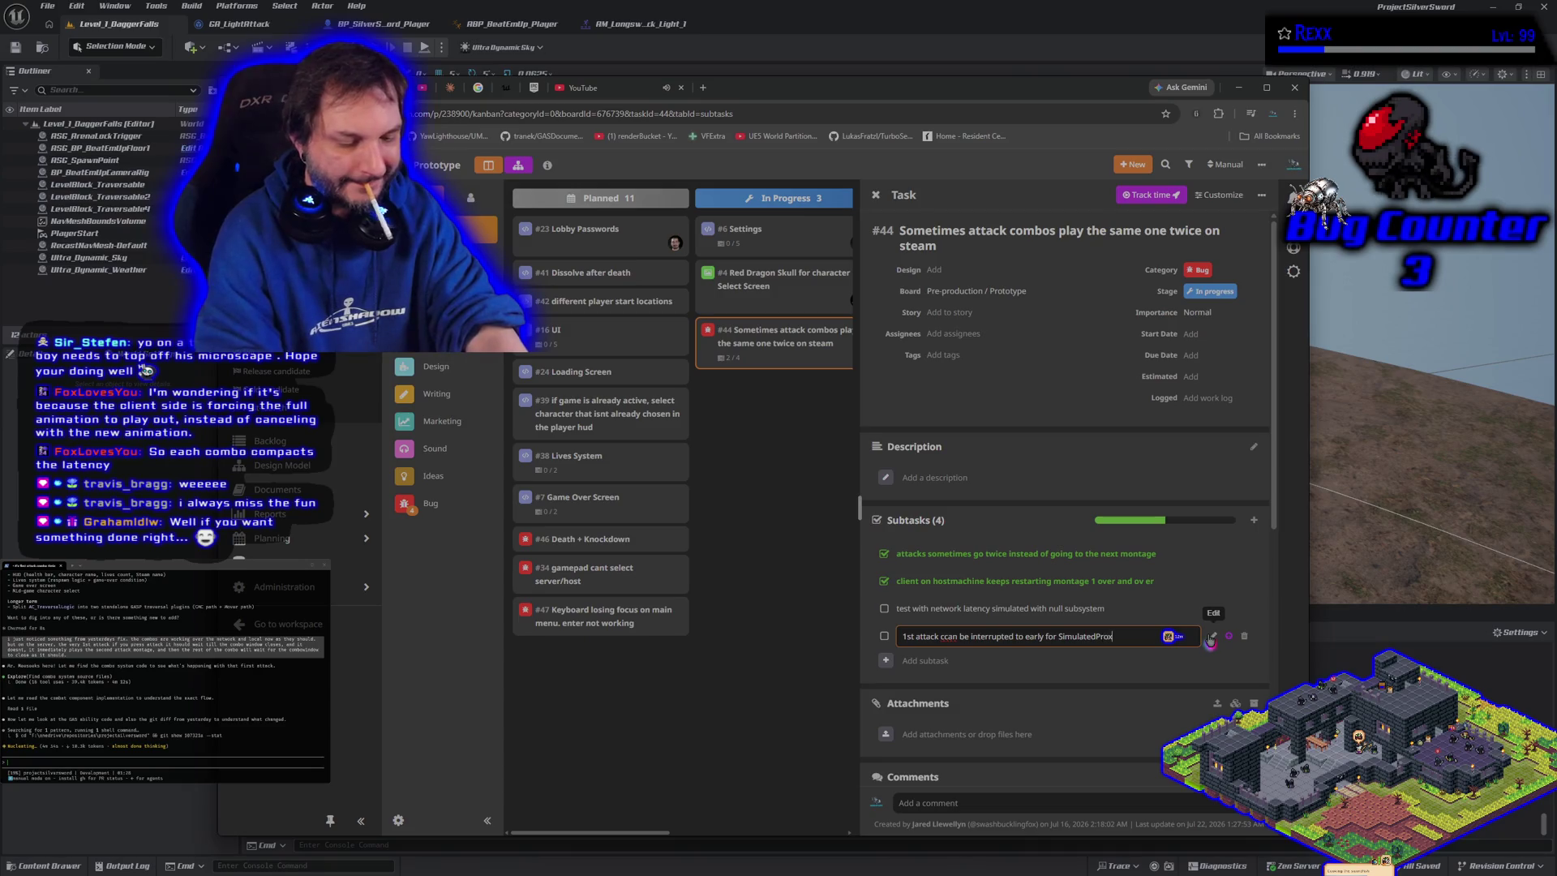
pyautogui.press('Return')
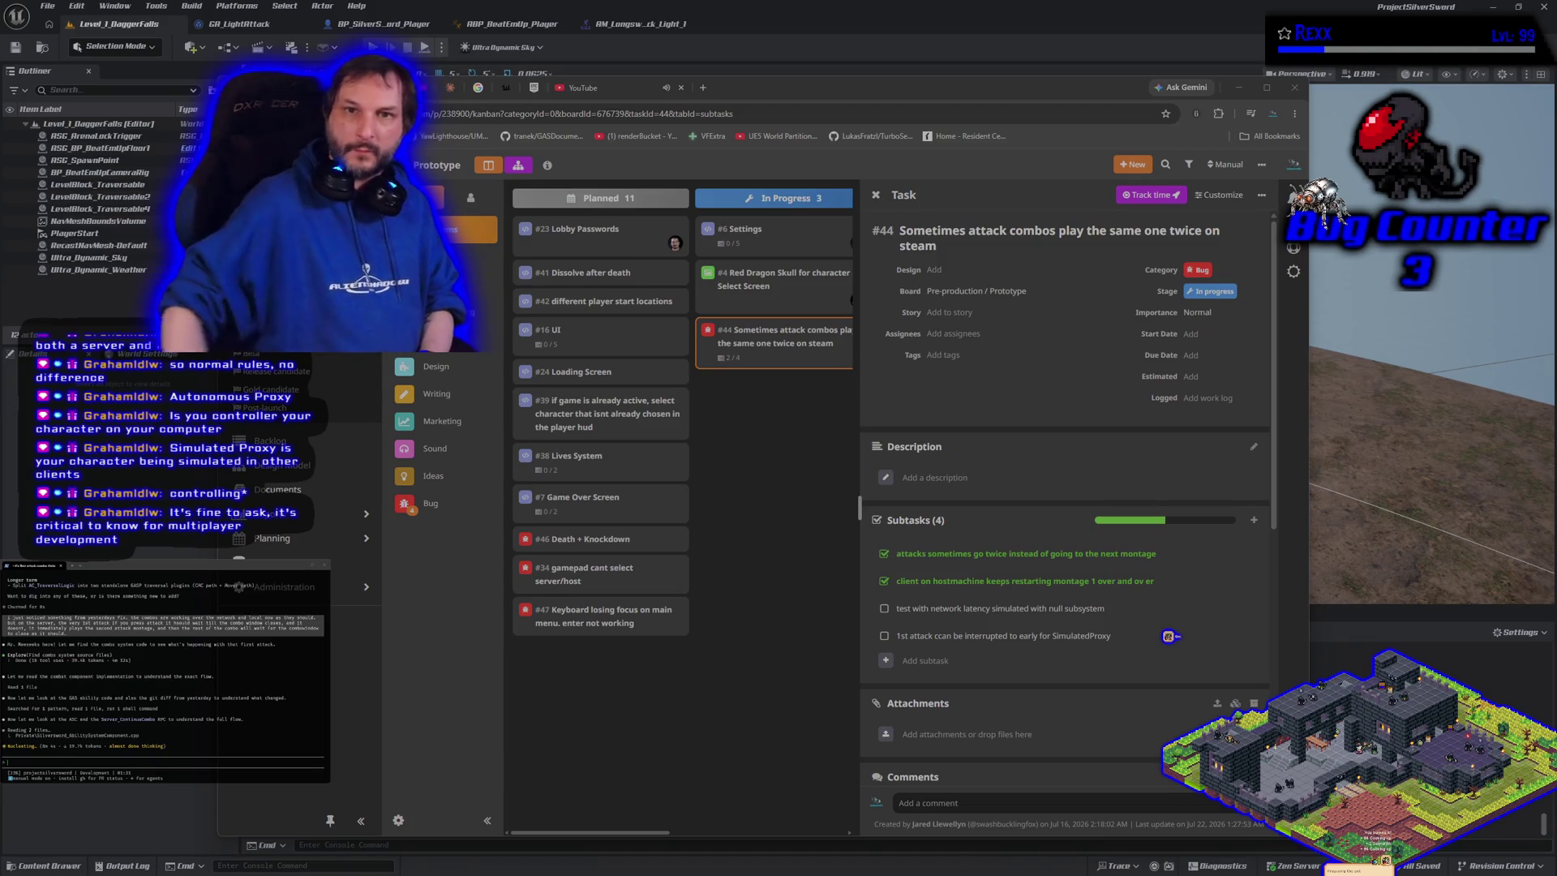
# Switch the browser from HacknPlan to the YouTube home feed tab
pyautogui.click(600, 89)
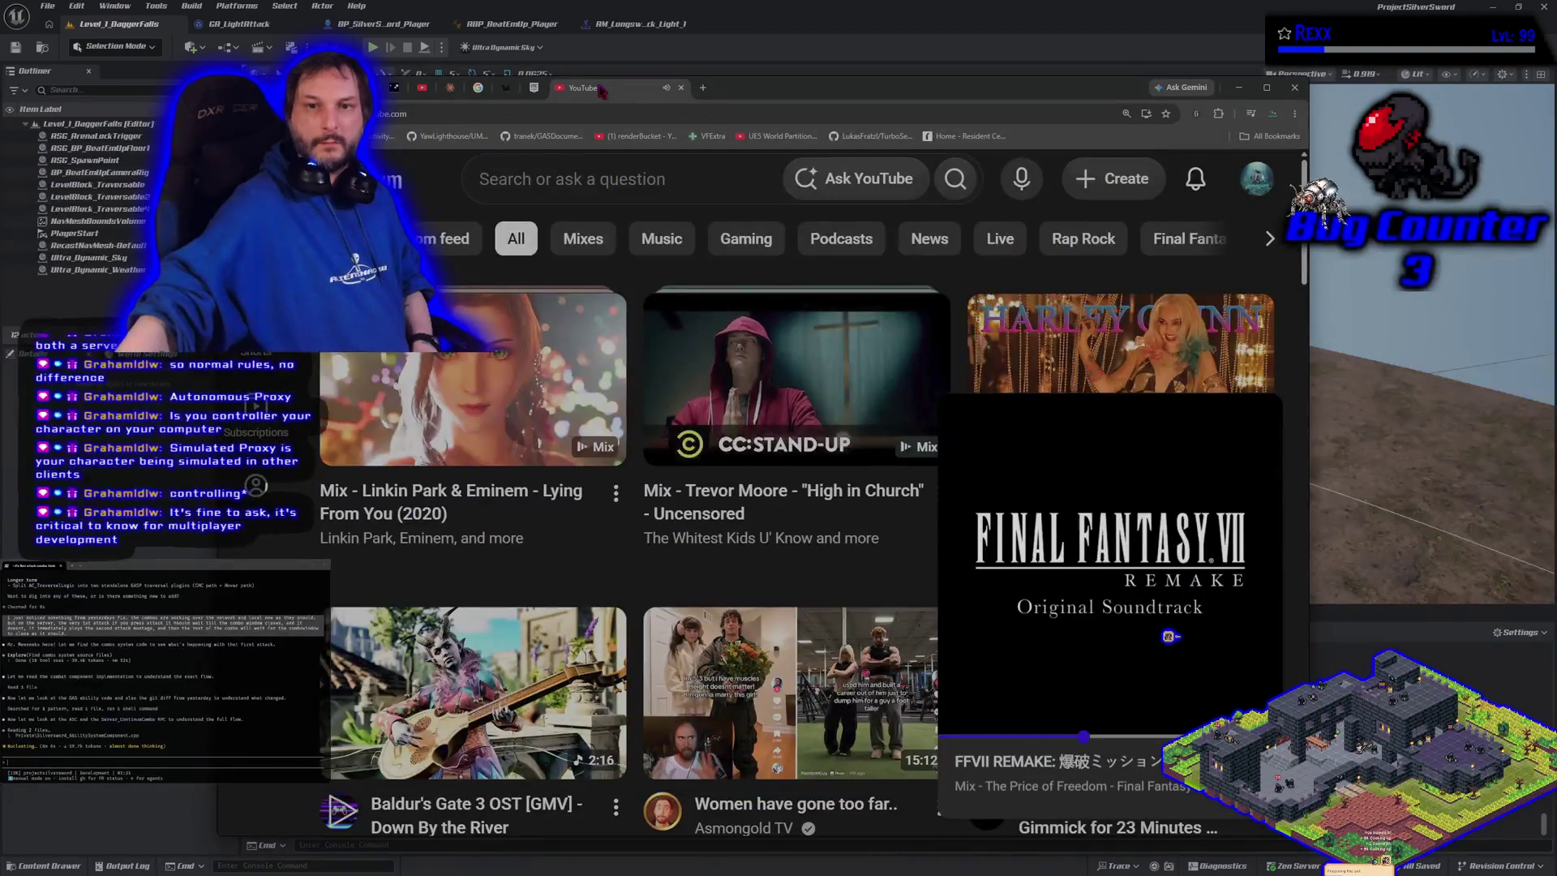
# Expand the Final Fantasy VII Remake soundtrack to its watch page, then return to HacknPlan and the editor
pyautogui.moveTo(957, 416)
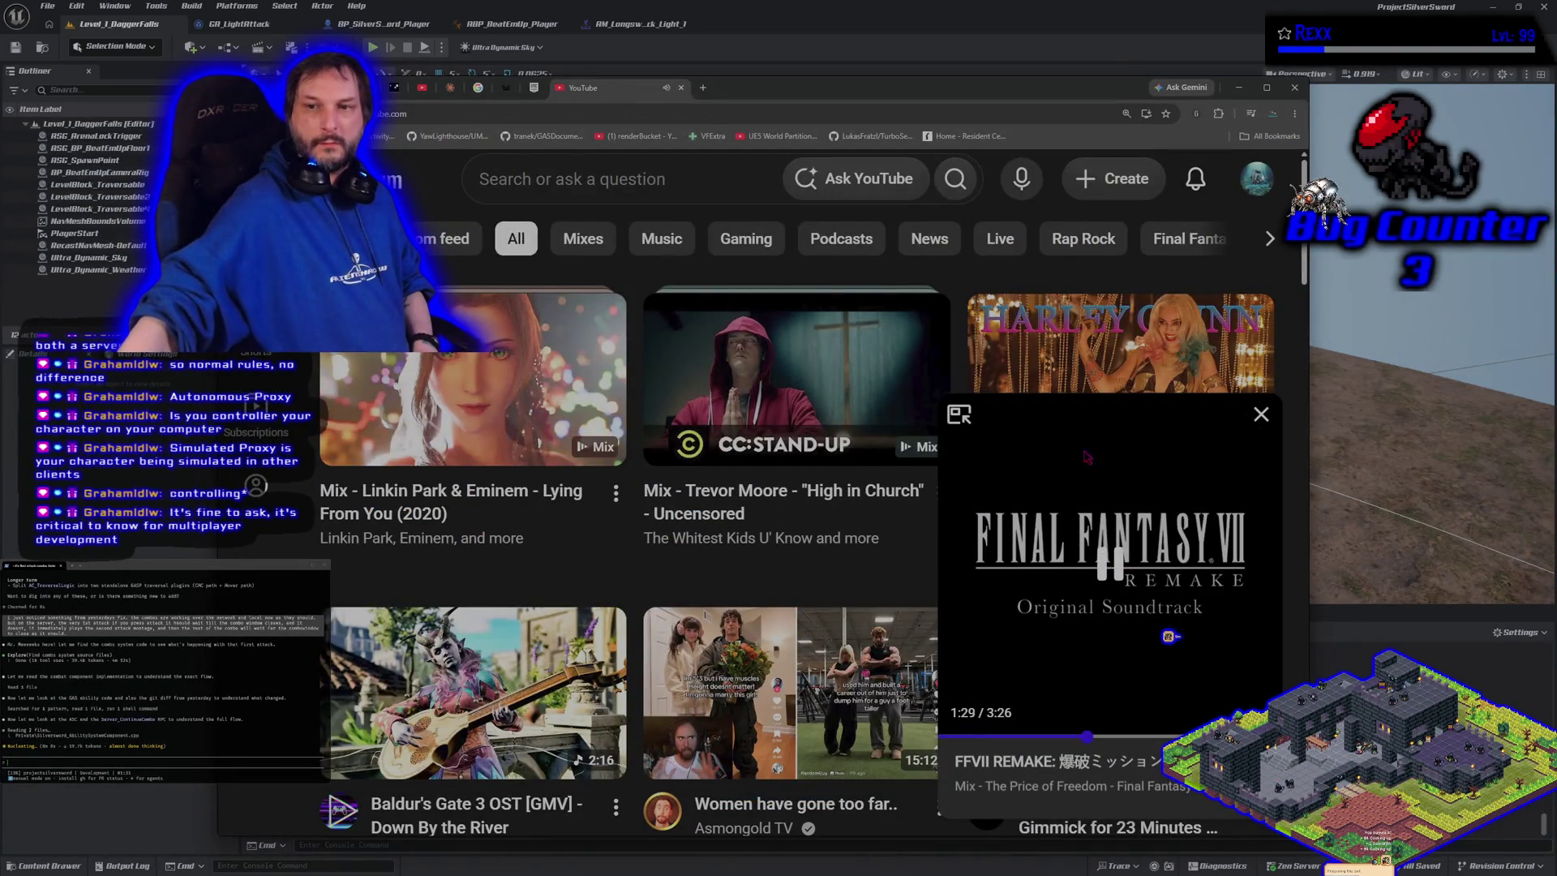
pyautogui.click(957, 416)
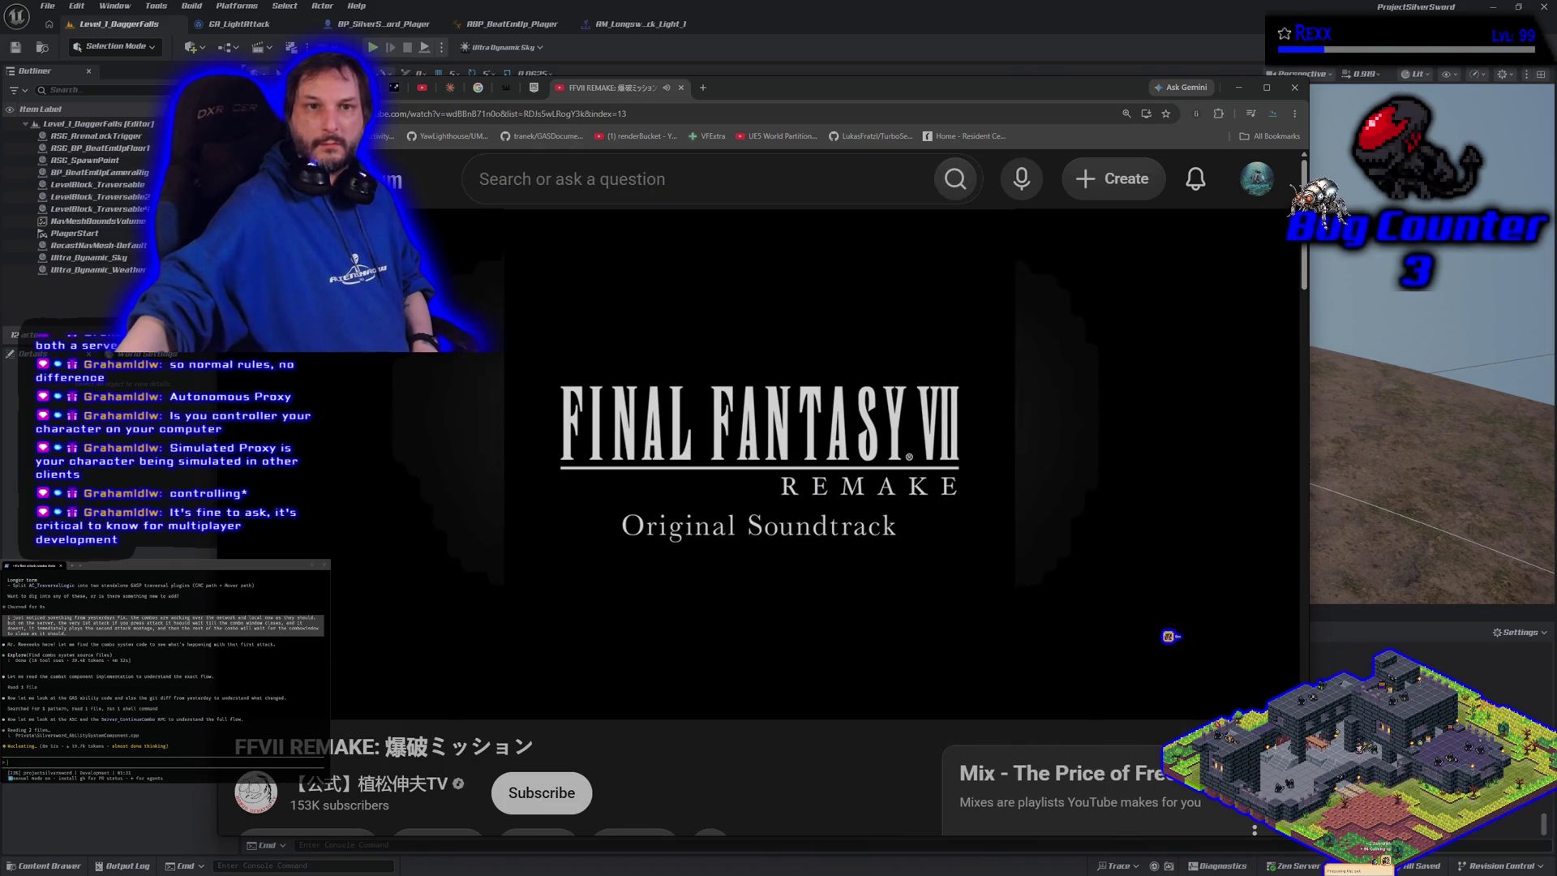
pyautogui.click(395, 88)
pyautogui.hotkey('alt', 'Tab')
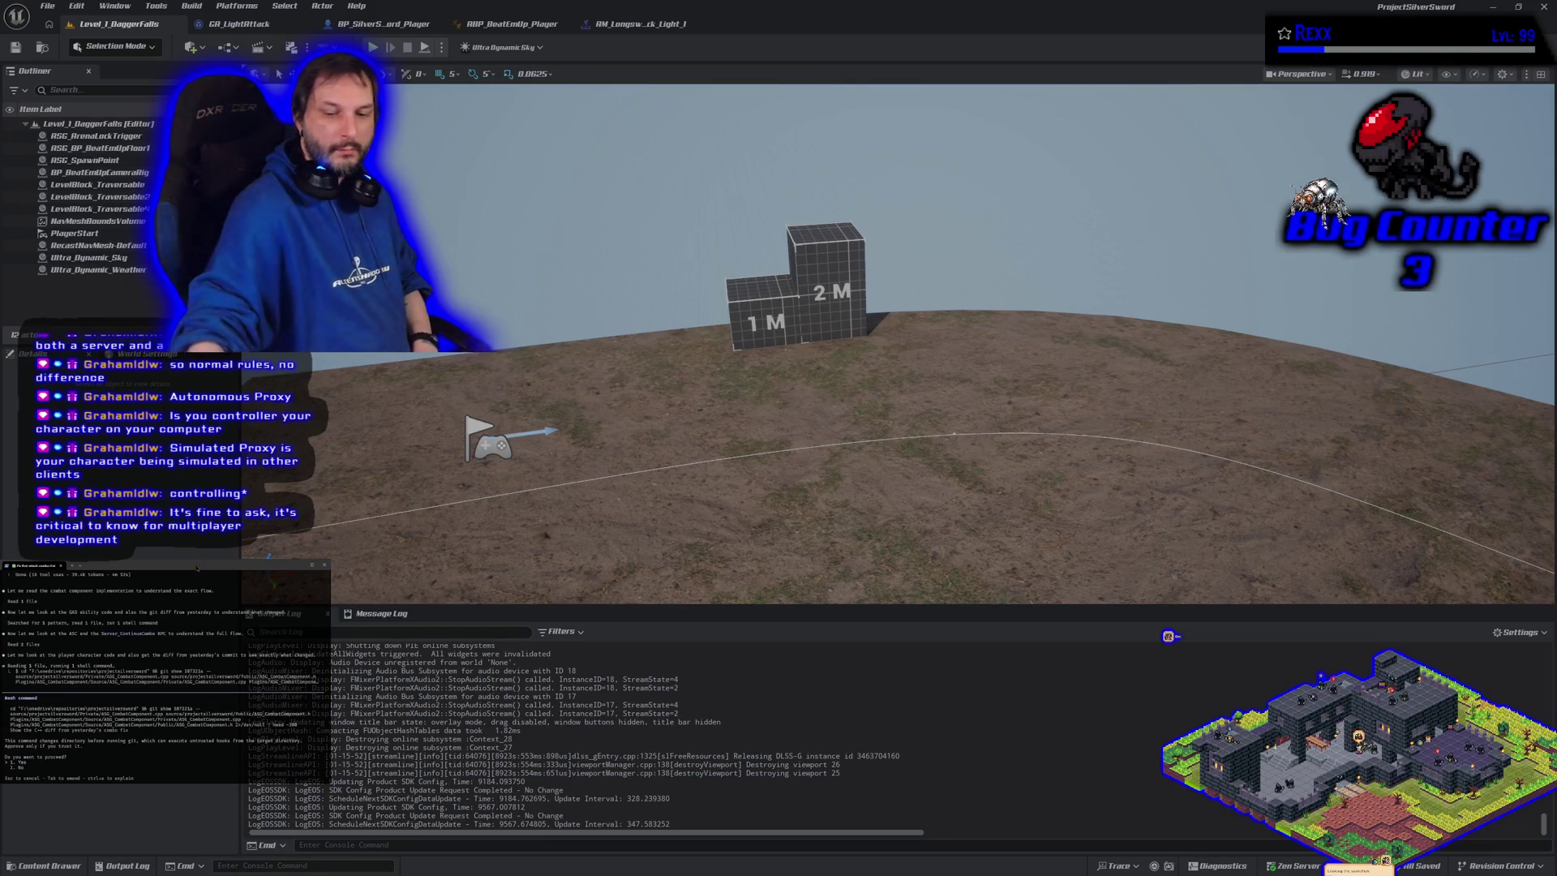
# Approve the terminal's pending command and swing the level camera forward over the 1 M and 2 M blocks
pyautogui.press('Return')
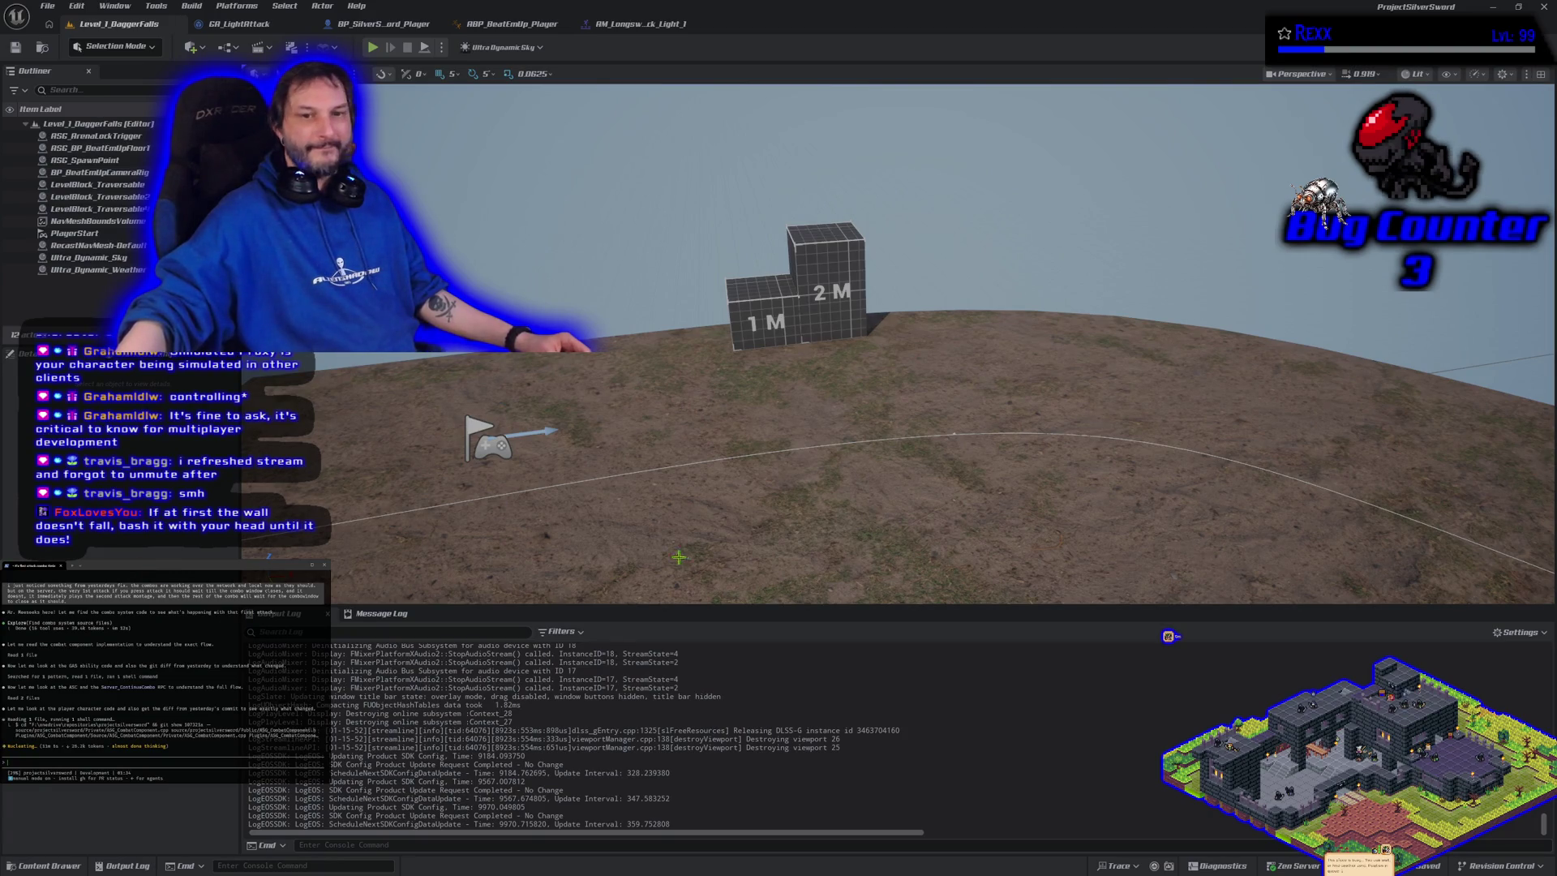
pyautogui.moveTo(699, 486)
pyautogui.mouseDown()
pyautogui.moveTo(755, 474)
pyautogui.moveTo(771, 495)
pyautogui.moveTo(795, 478)
pyautogui.moveTo(775, 472)
pyautogui.moveTo(763, 422)
pyautogui.moveTo(783, 463)
pyautogui.moveTo(532, 223)
pyautogui.mouseUp()
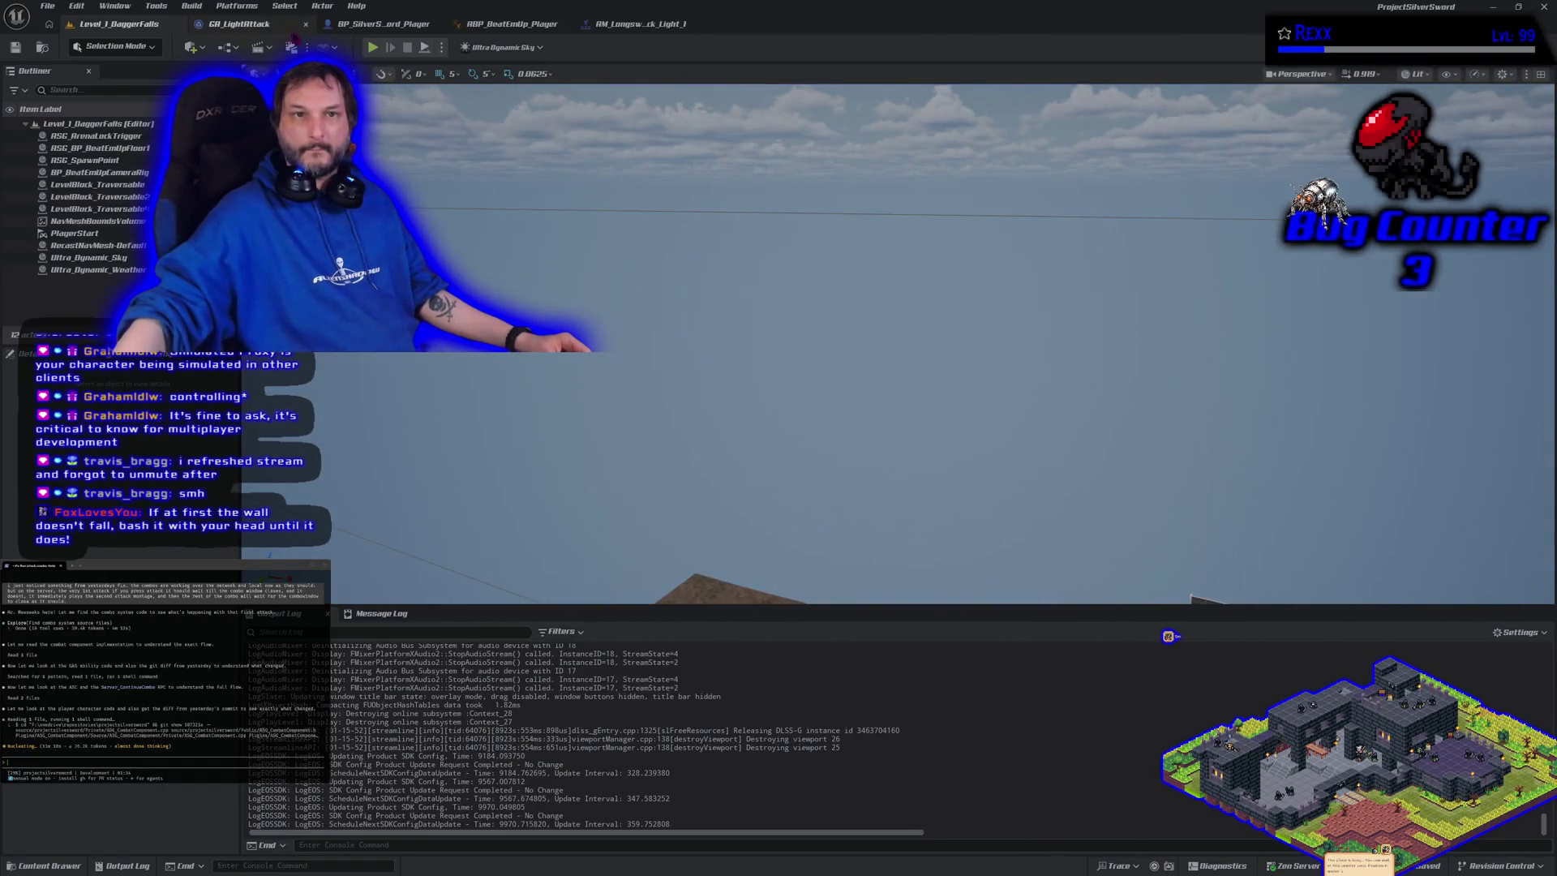
# Follow BP_SilverSword_Player's Server_ContinueCombo logic through its Branch to Send Gameplay Event to Actor
pyautogui.click(378, 24)
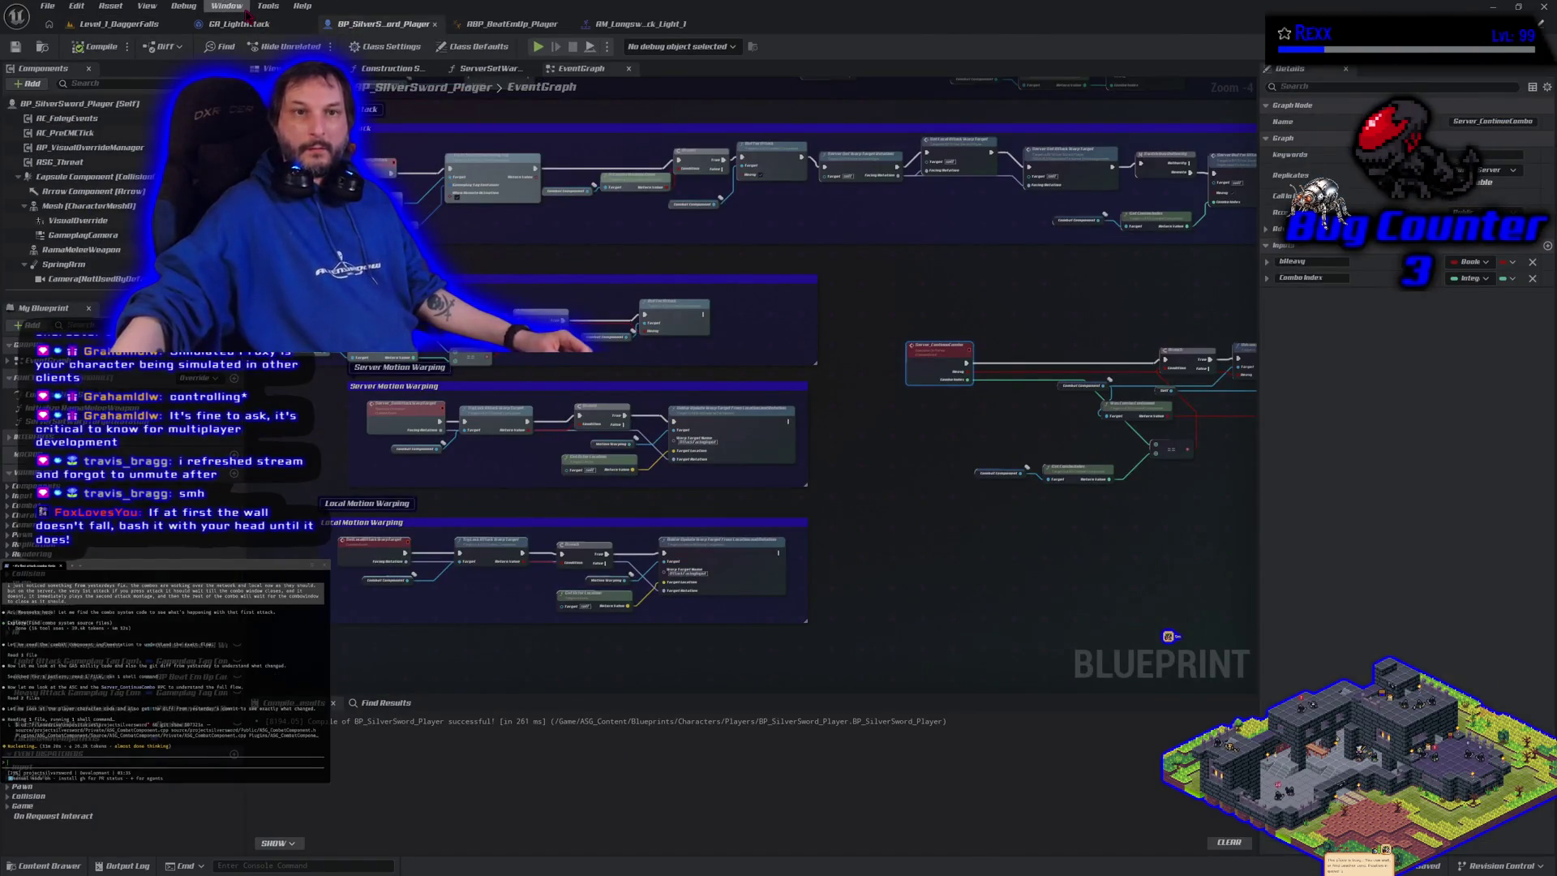
pyautogui.click(912, 474)
pyautogui.moveTo(912, 474); pyautogui.dragTo(597, 458)
pyautogui.scroll(4, 736, 414)
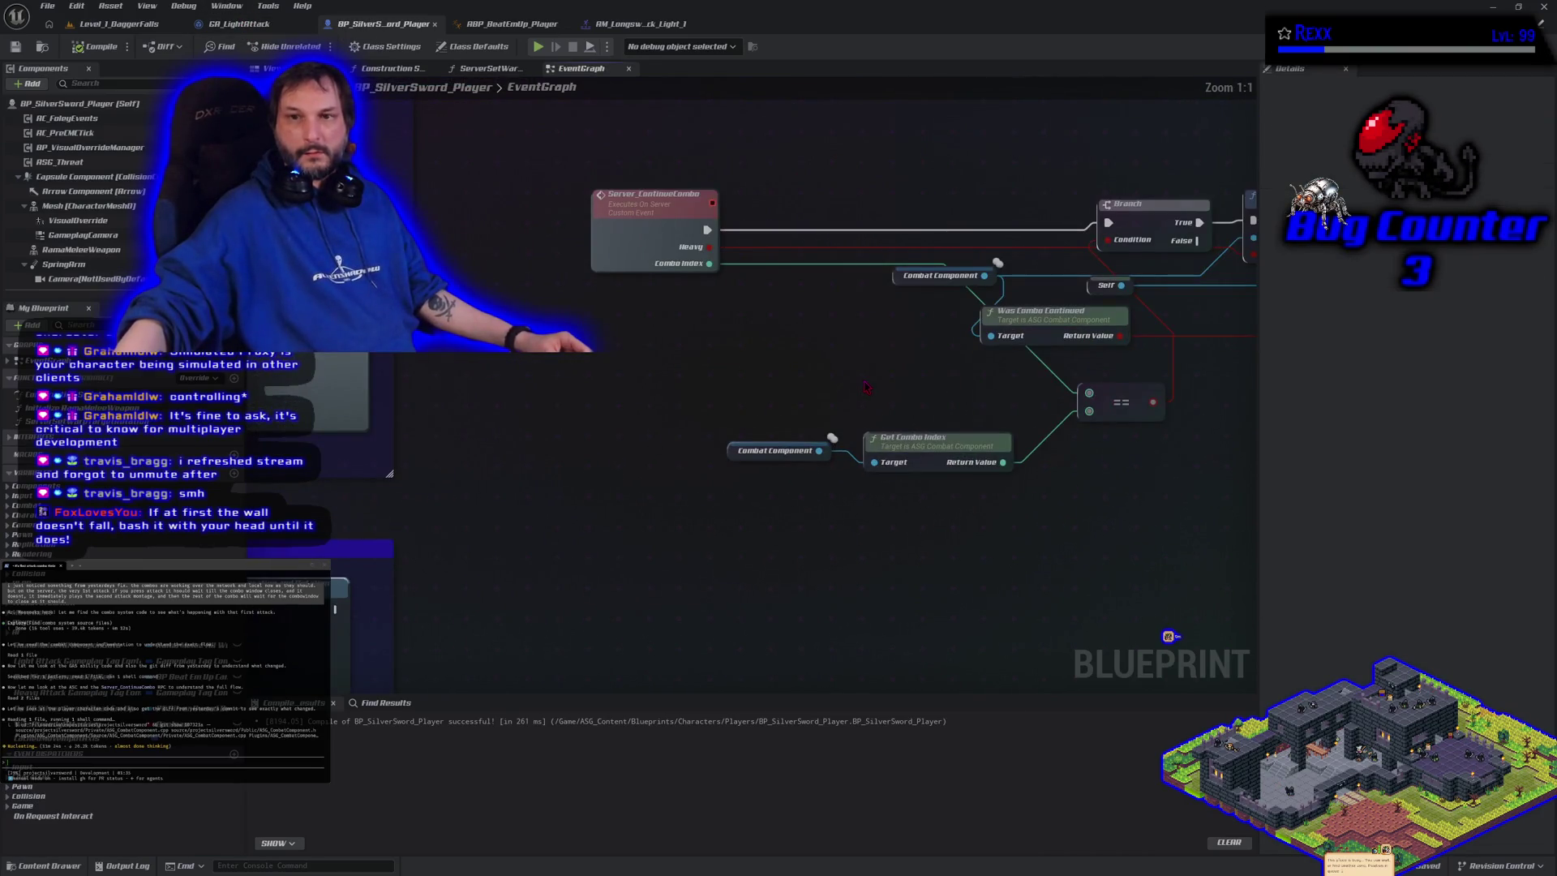
pyautogui.moveTo(736, 414); pyautogui.dragTo(544, 462)
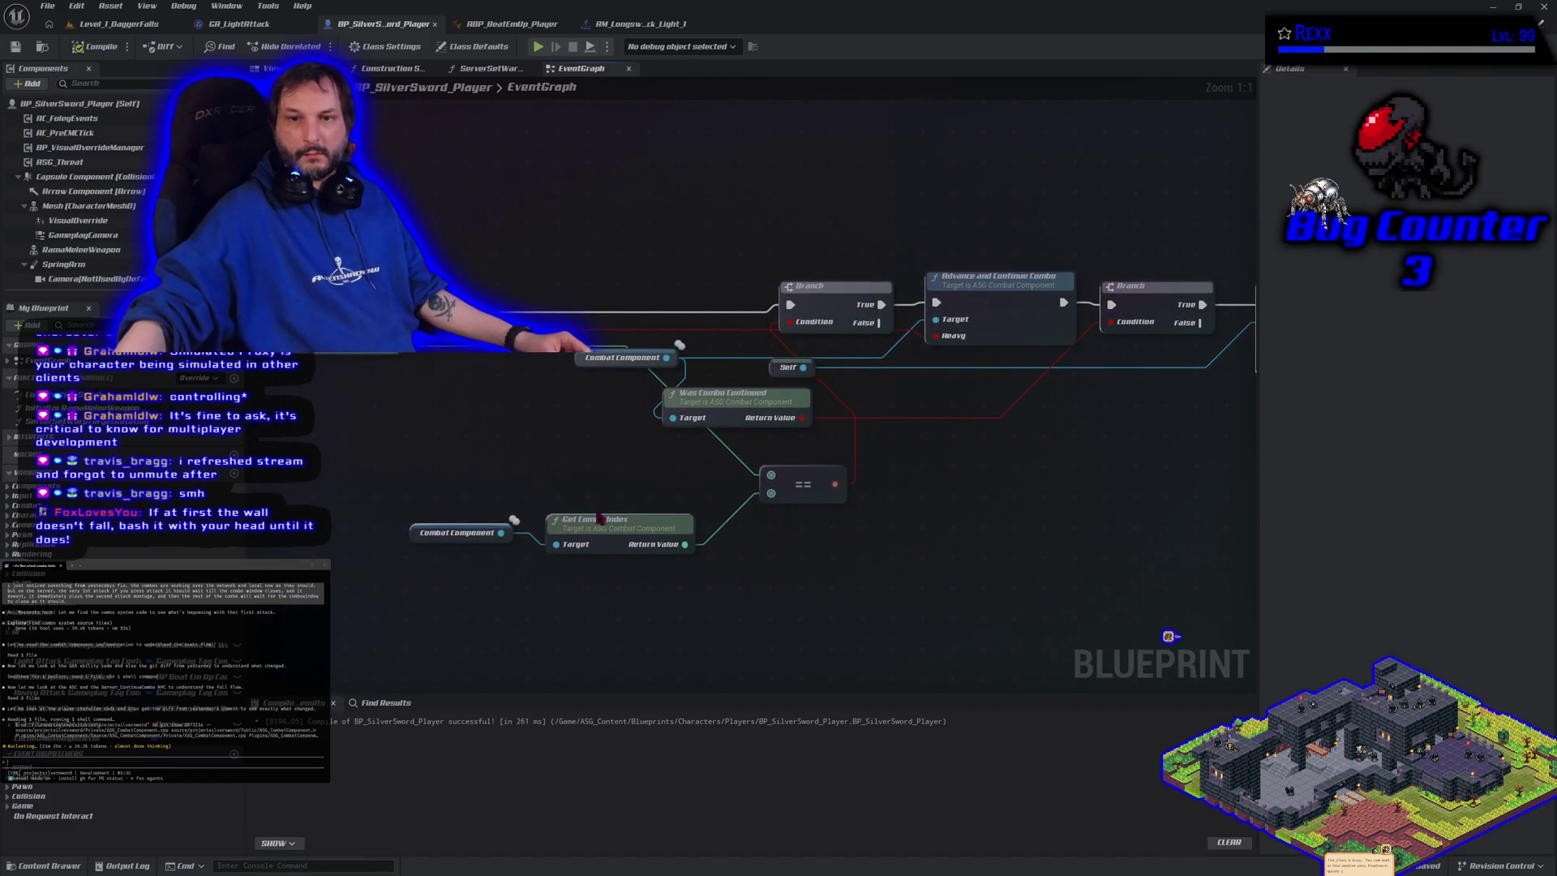
pyautogui.moveTo(1150, 480)
pyautogui.mouseDown()
pyautogui.moveTo(1112, 512)
pyautogui.moveTo(832, 545)
pyautogui.mouseUp()
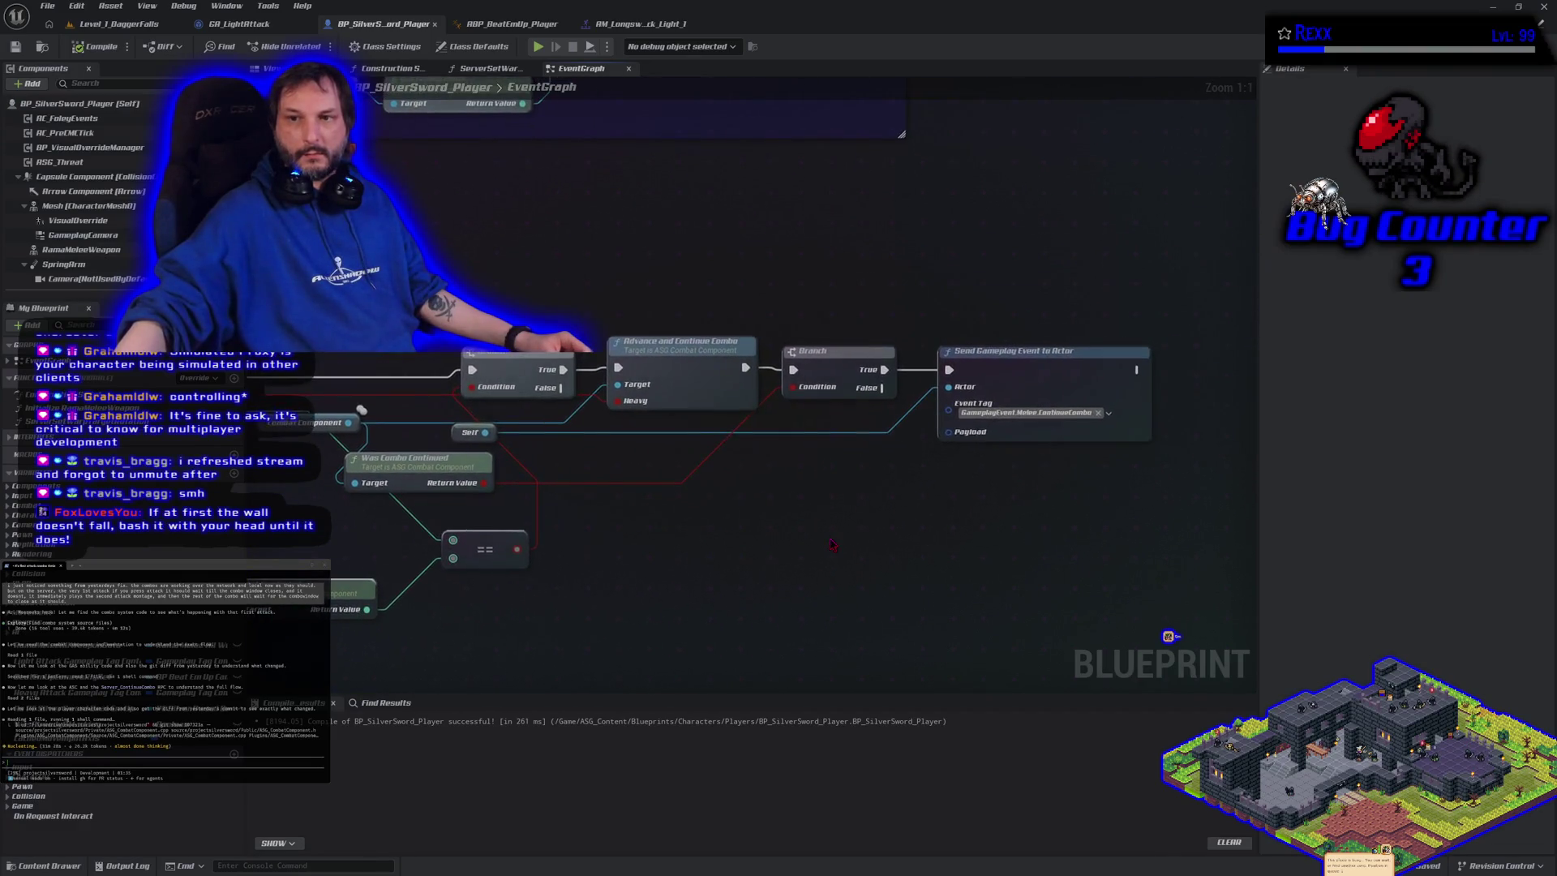
# Inspect the Buffer Attack nodes and the Heavy Attack groups in the Event Graph
pyautogui.scroll(-5, 672, 587)
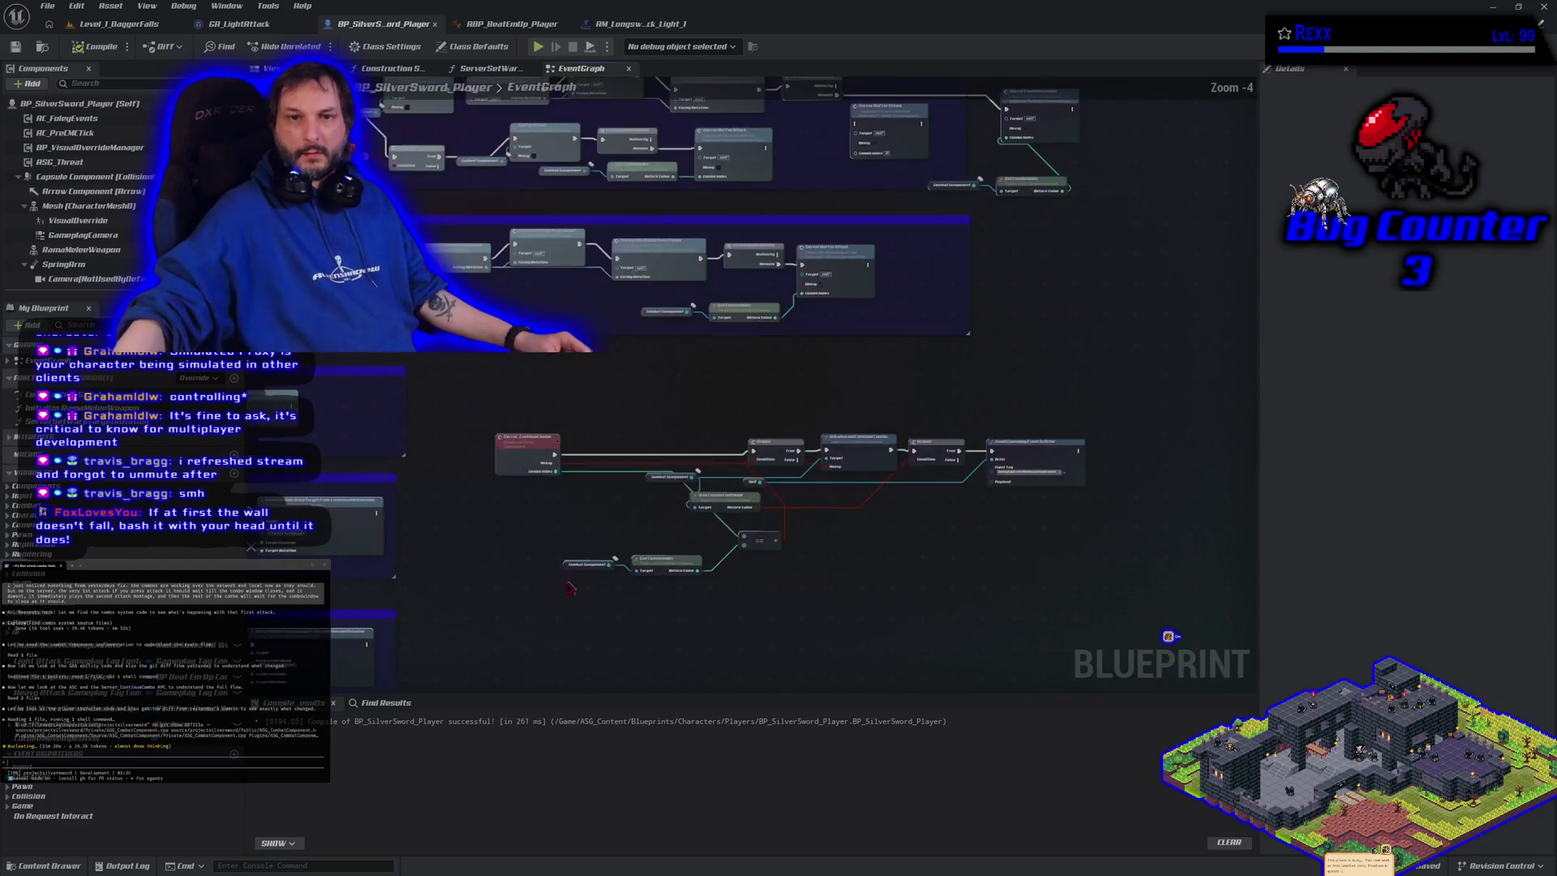
pyautogui.scroll(5, 465, 435)
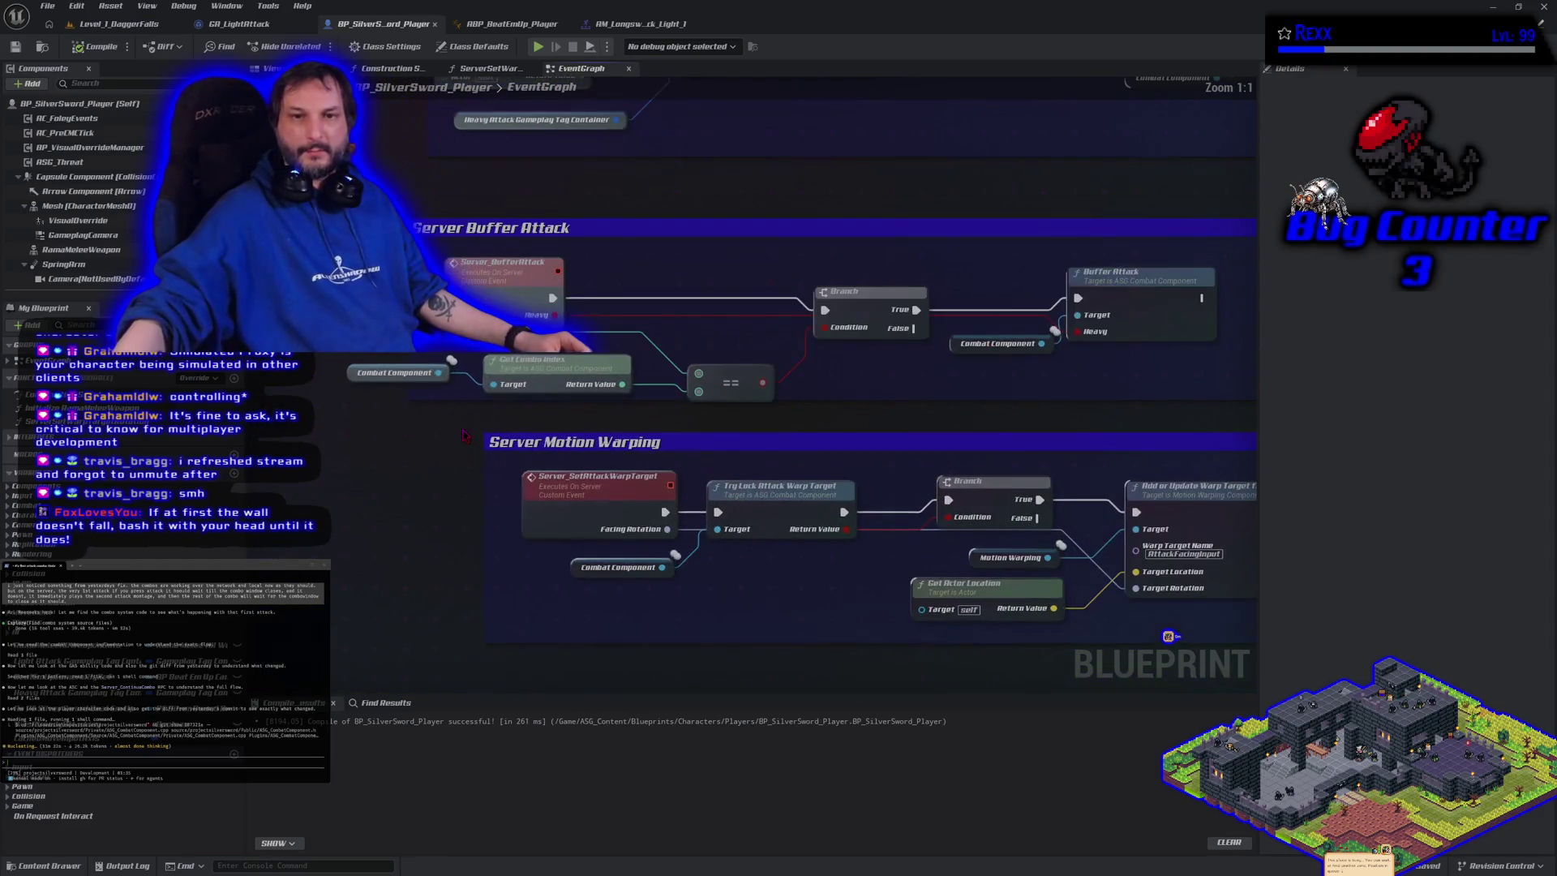
pyautogui.moveTo(486, 441); pyautogui.dragTo(640, 451)
pyautogui.scroll(-2, 641, 452)
pyautogui.moveTo(713, 400)
pyautogui.mouseDown()
pyautogui.moveTo(626, 538)
pyautogui.moveTo(615, 597)
pyautogui.mouseUp()
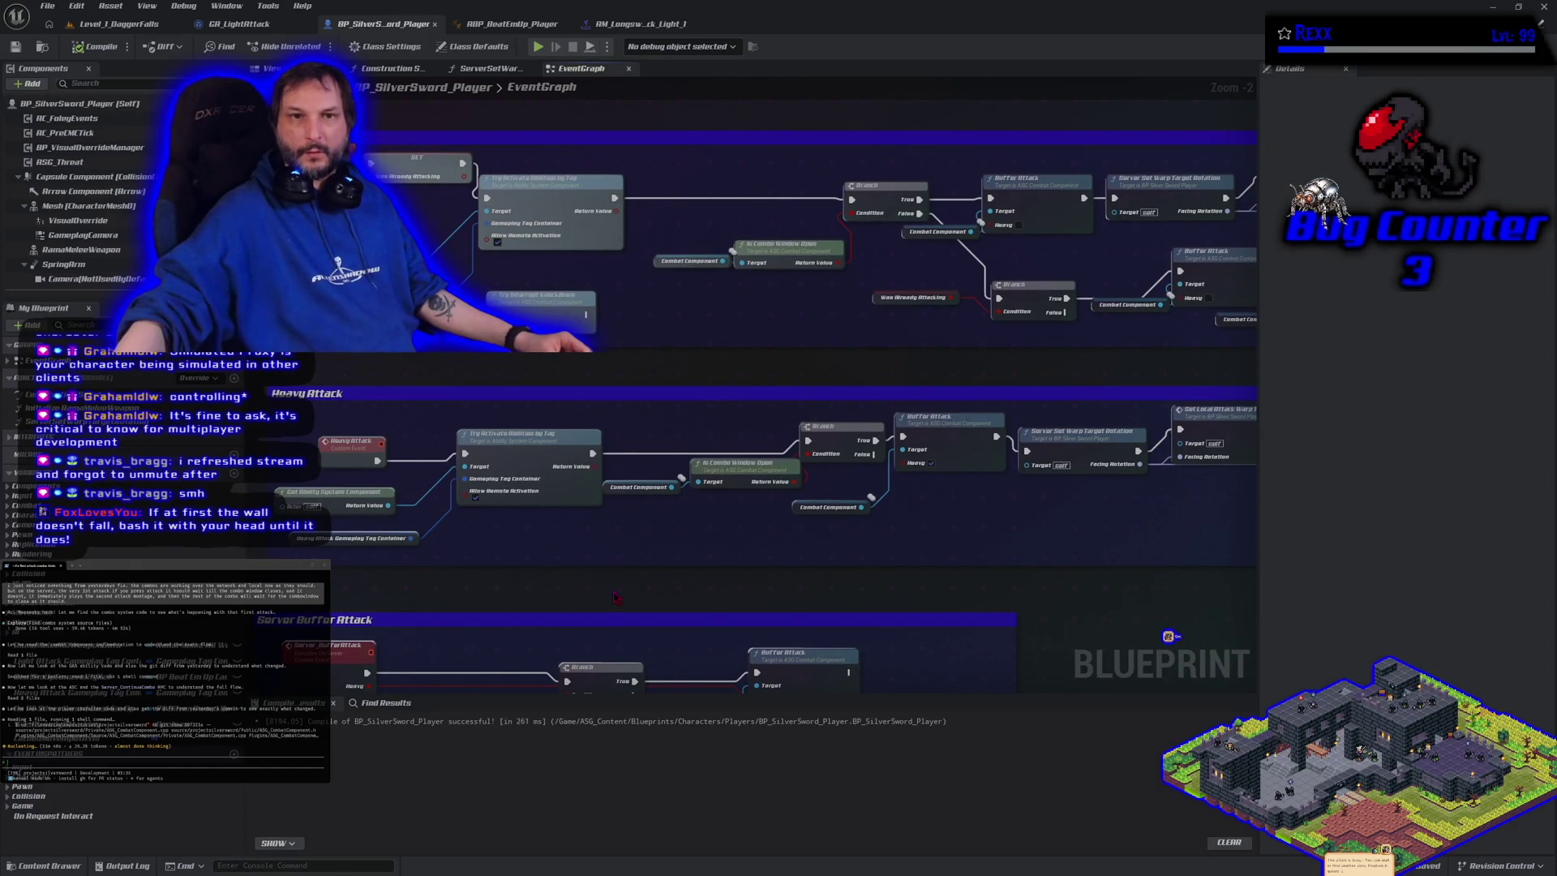
# Delete the Combat Component and Try Interrupt Knockdown nodes, then compile the blueprint
pyautogui.click(374, 468)
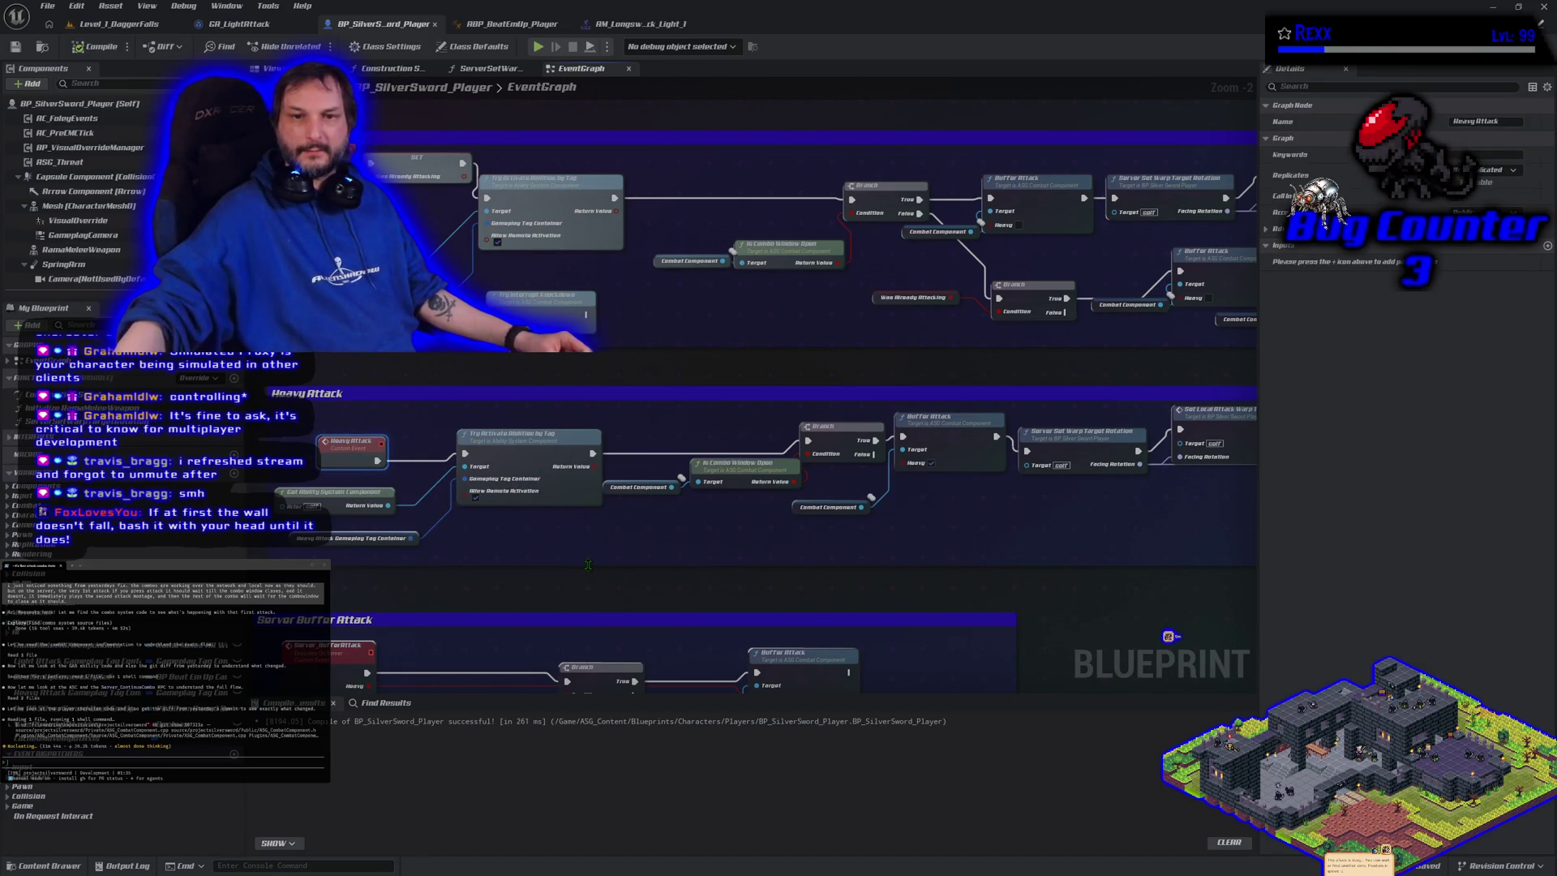
pyautogui.moveTo(676, 296); pyautogui.dragTo(796, 362)
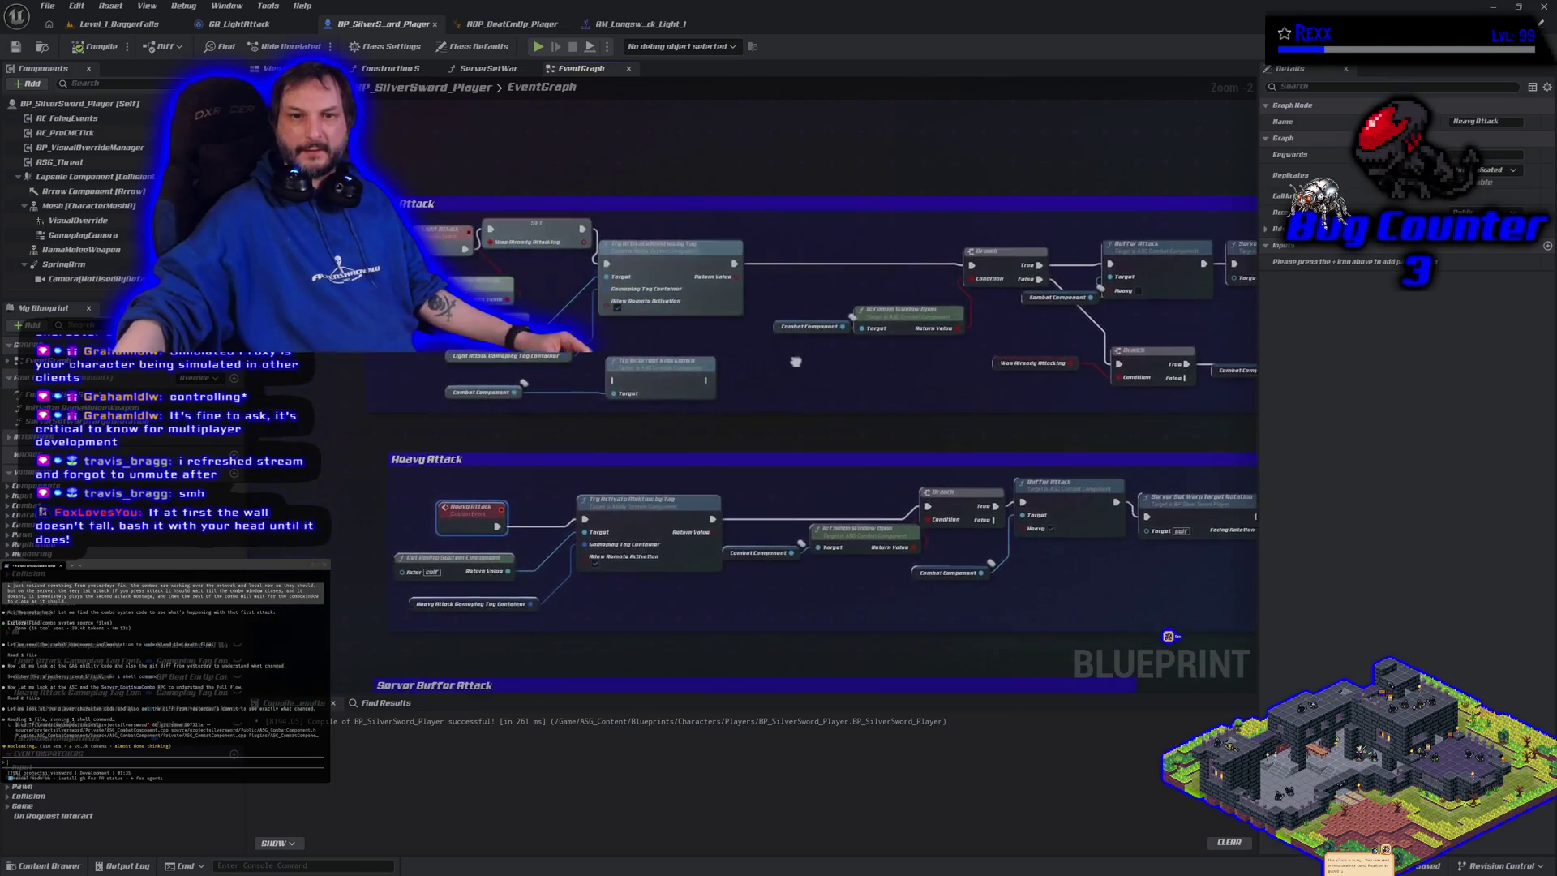
pyautogui.click(487, 389)
pyautogui.keyDown('ctrl'); pyautogui.click(653, 388); pyautogui.keyUp('ctrl')
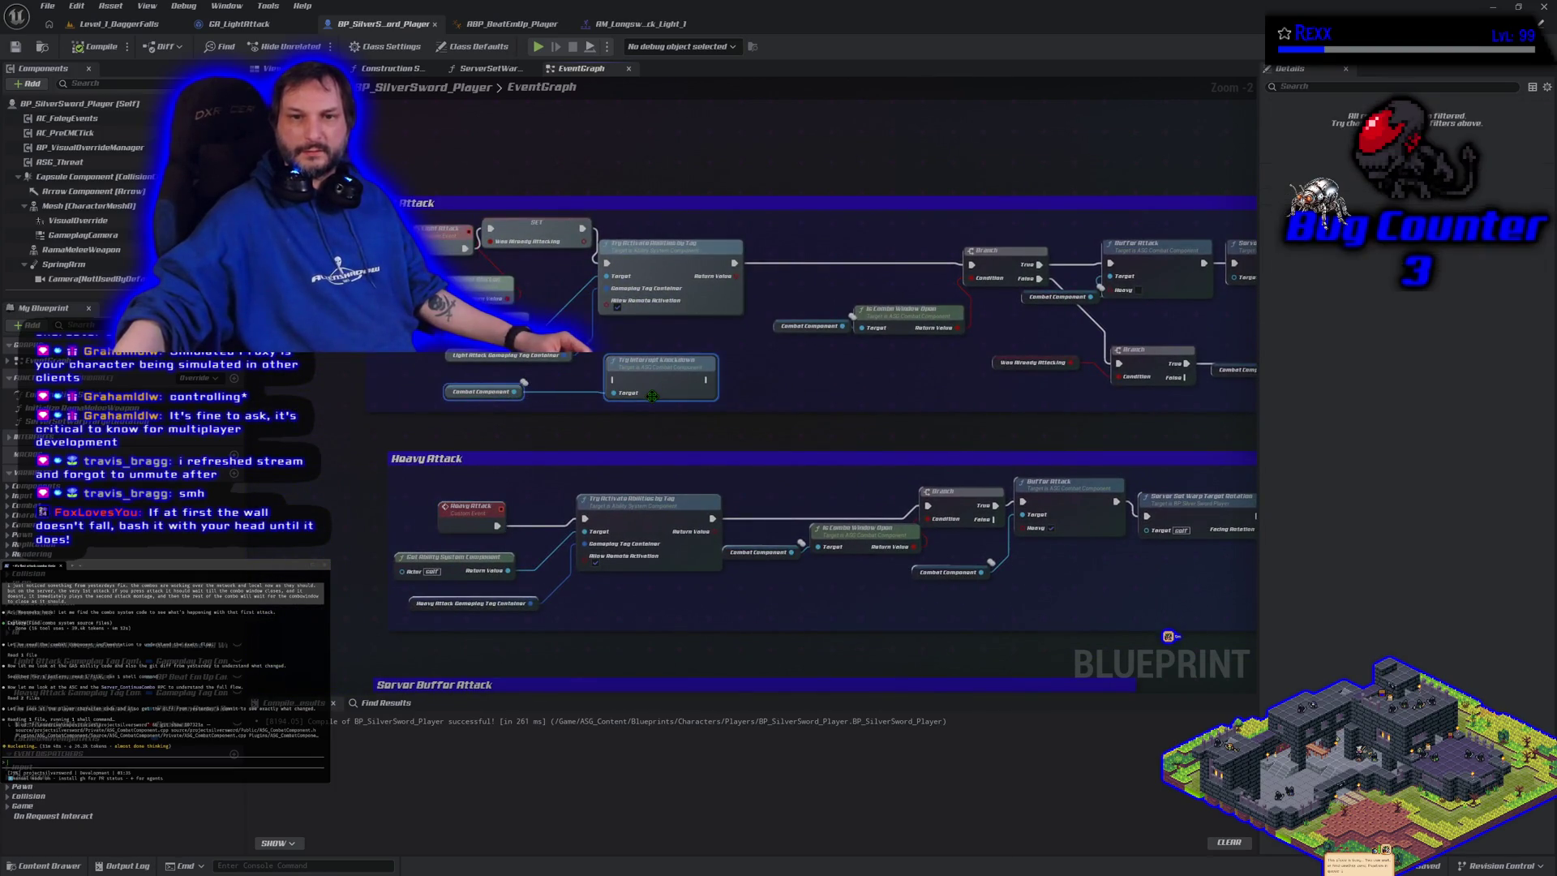
pyautogui.press('Delete')
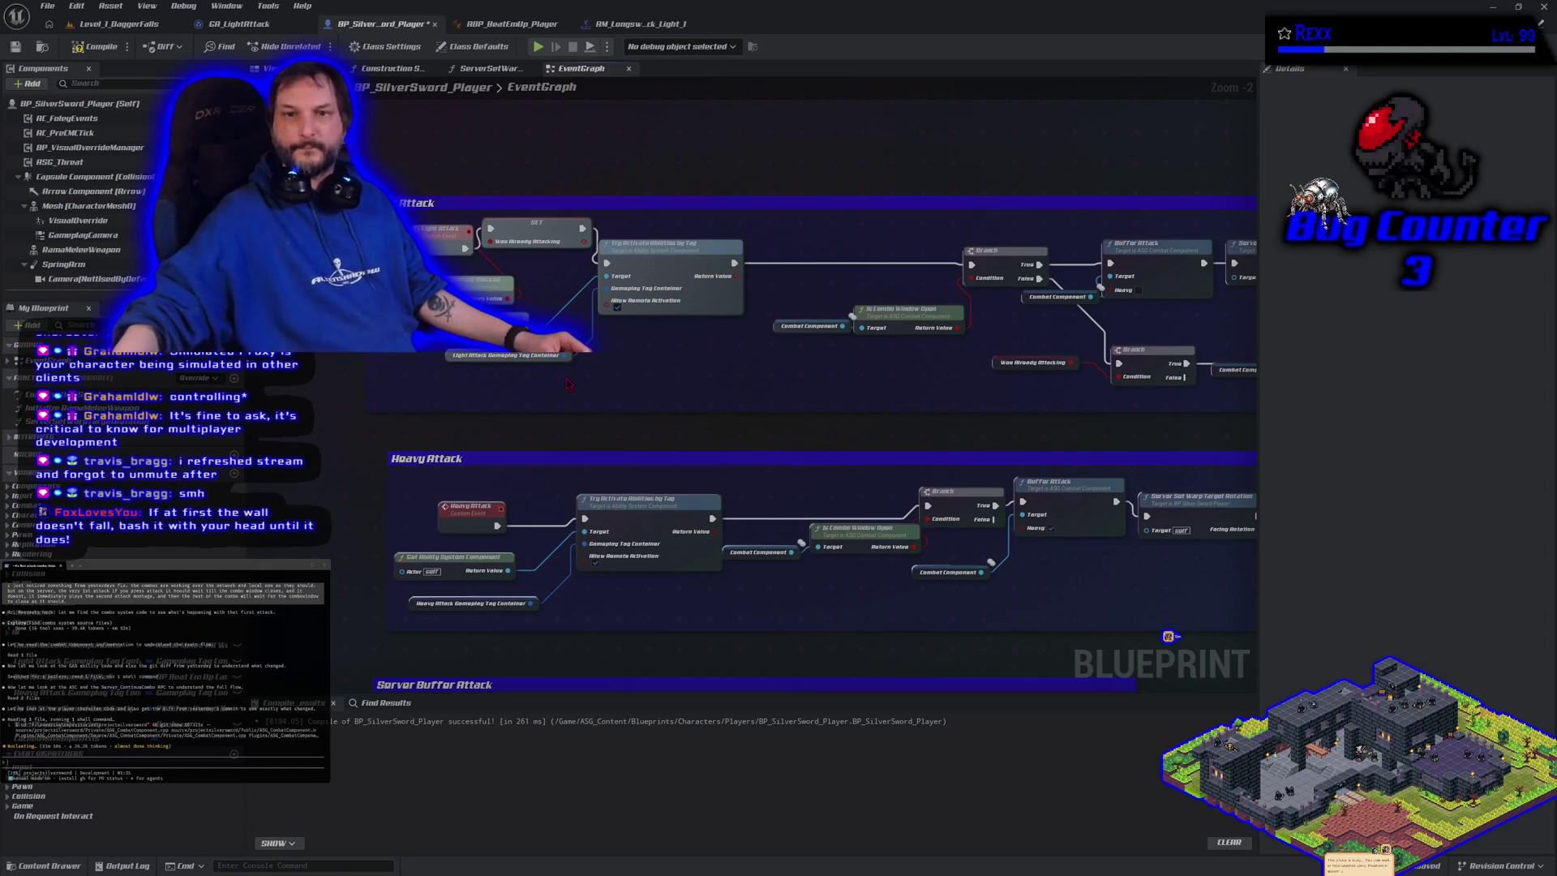
pyautogui.click(95, 49)
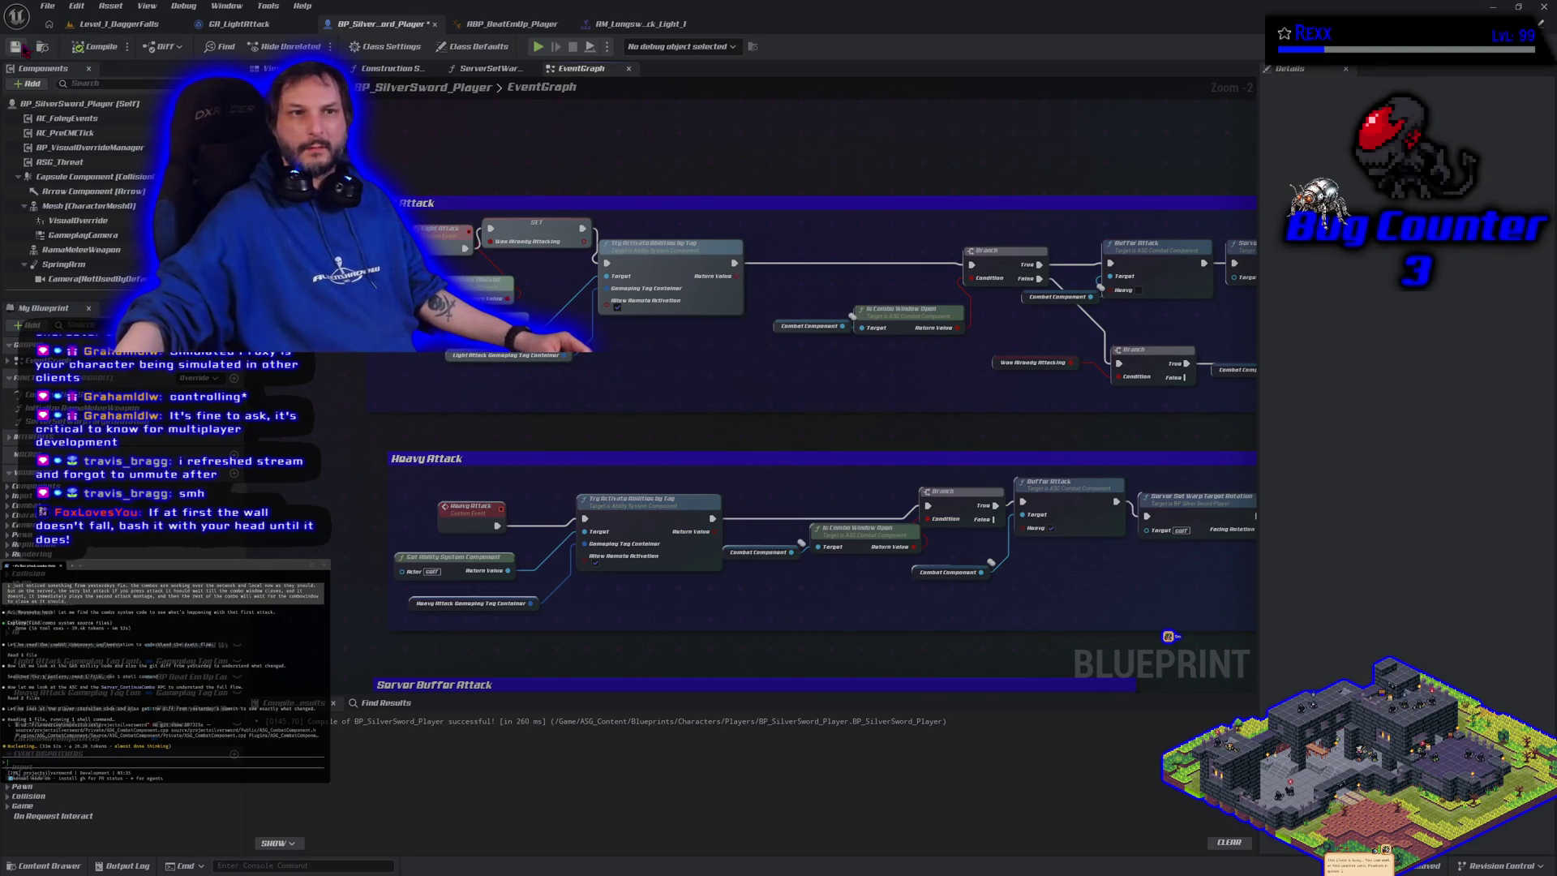
# Review the Was Already Attacking variable's settings before moving to the GA_LightAttack graph
pyautogui.moveTo(814, 411); pyautogui.dragTo(485, 438)
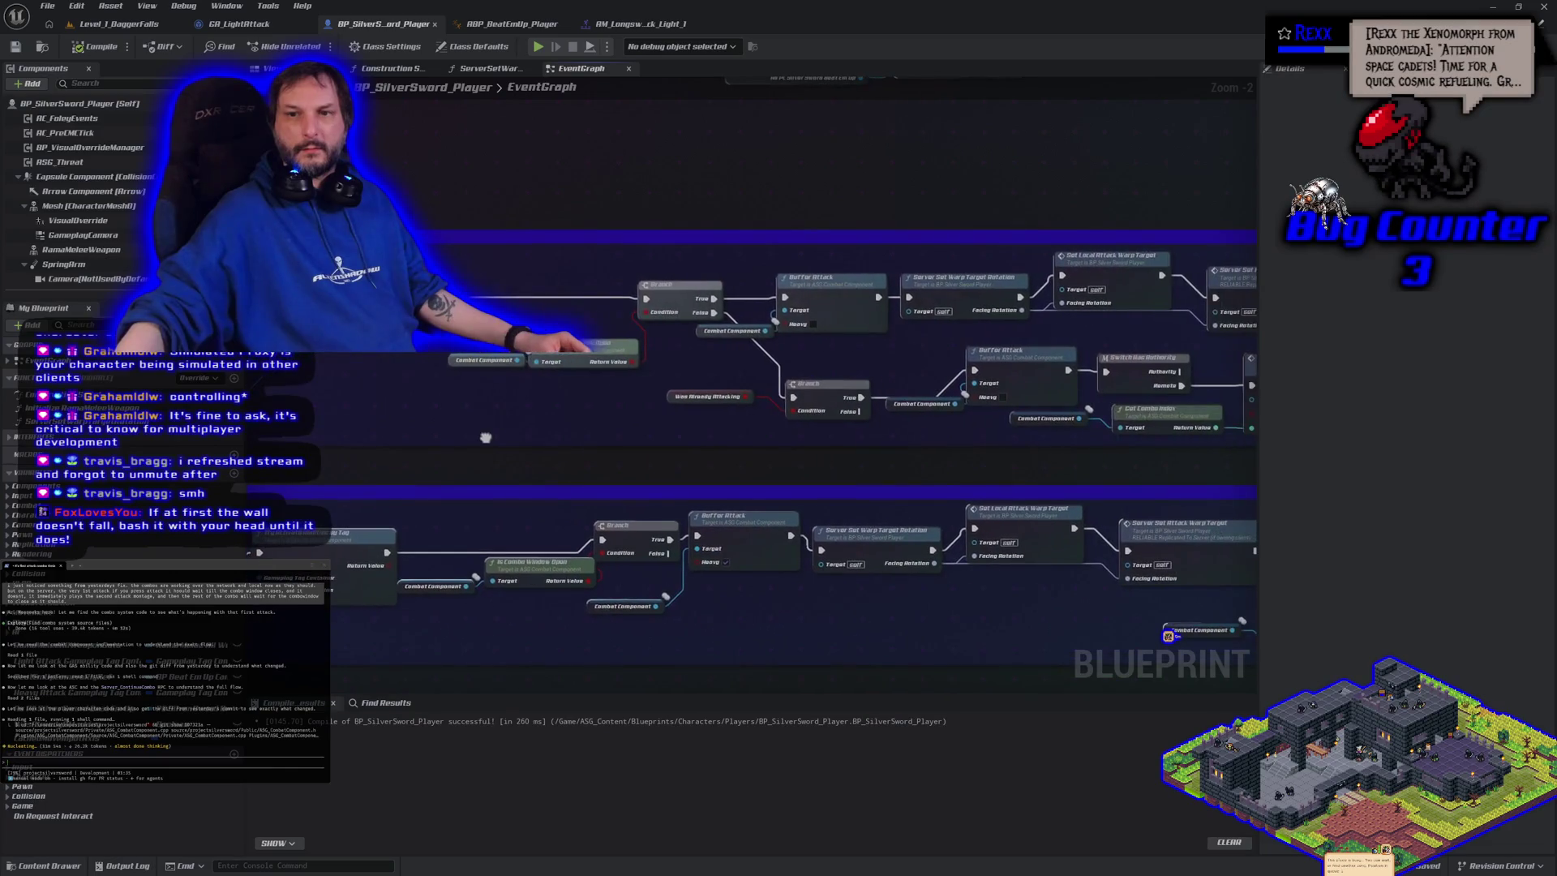
pyautogui.moveTo(915, 457); pyautogui.dragTo(662, 476)
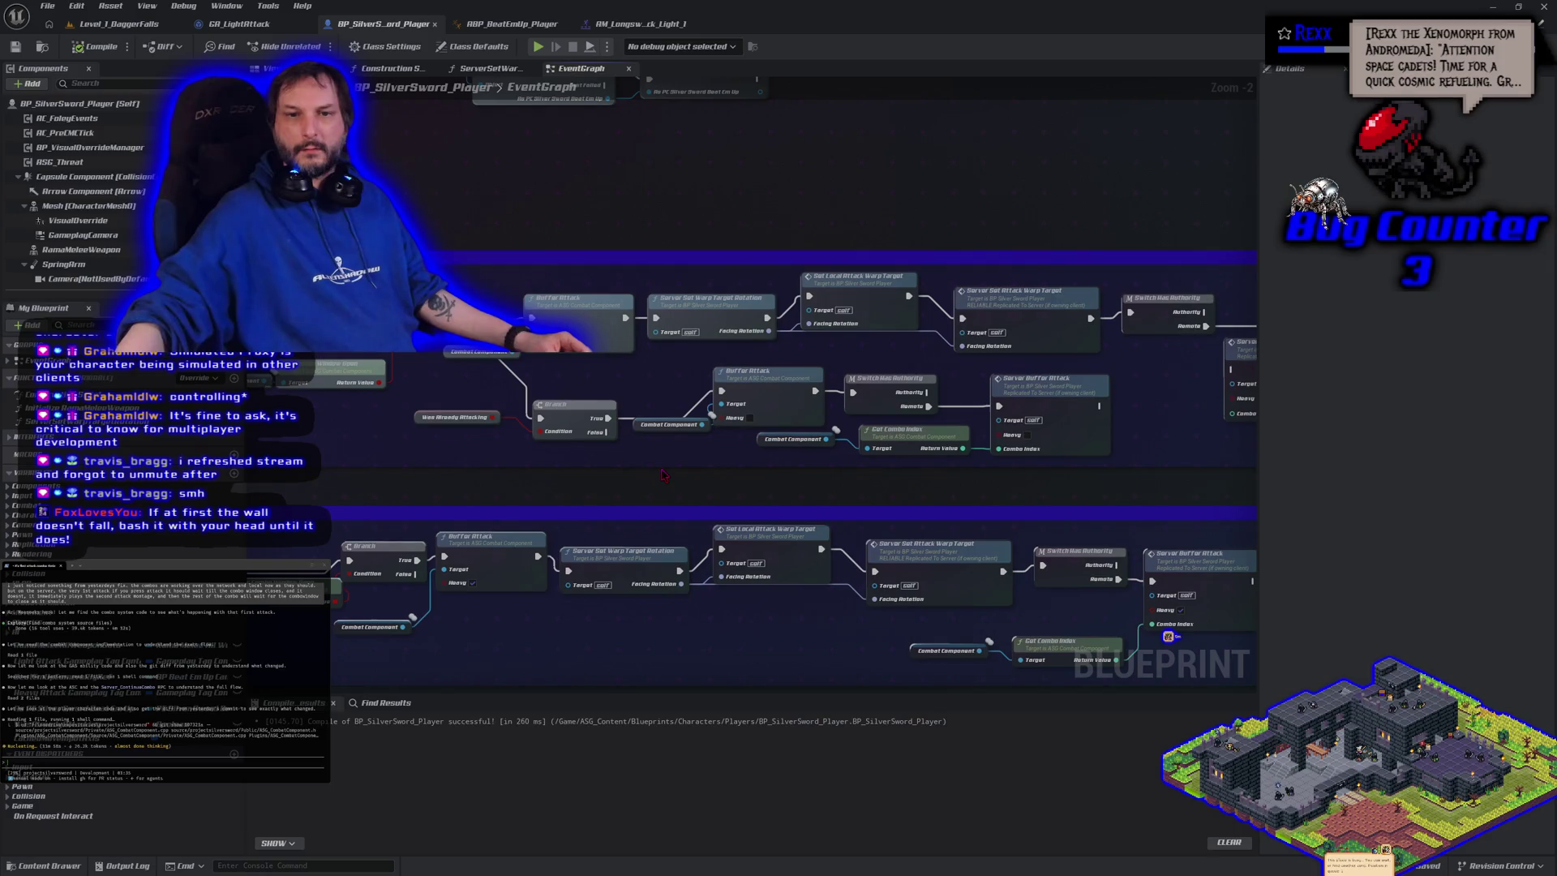
pyautogui.click(418, 419)
pyautogui.moveTo(327, 465); pyautogui.dragTo(902, 458)
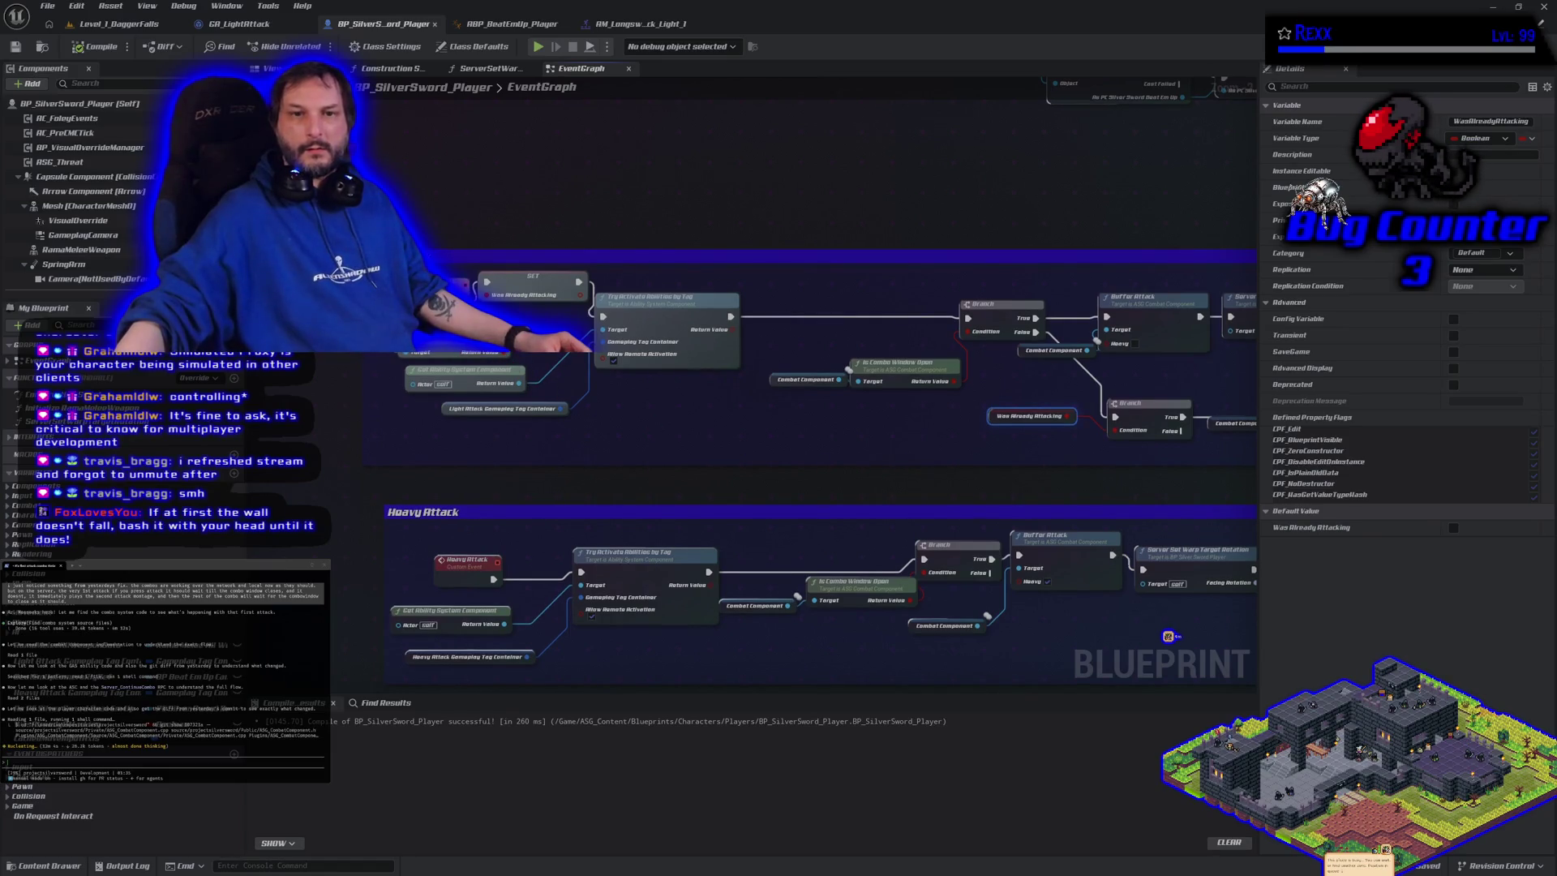
pyautogui.click(646, 452)
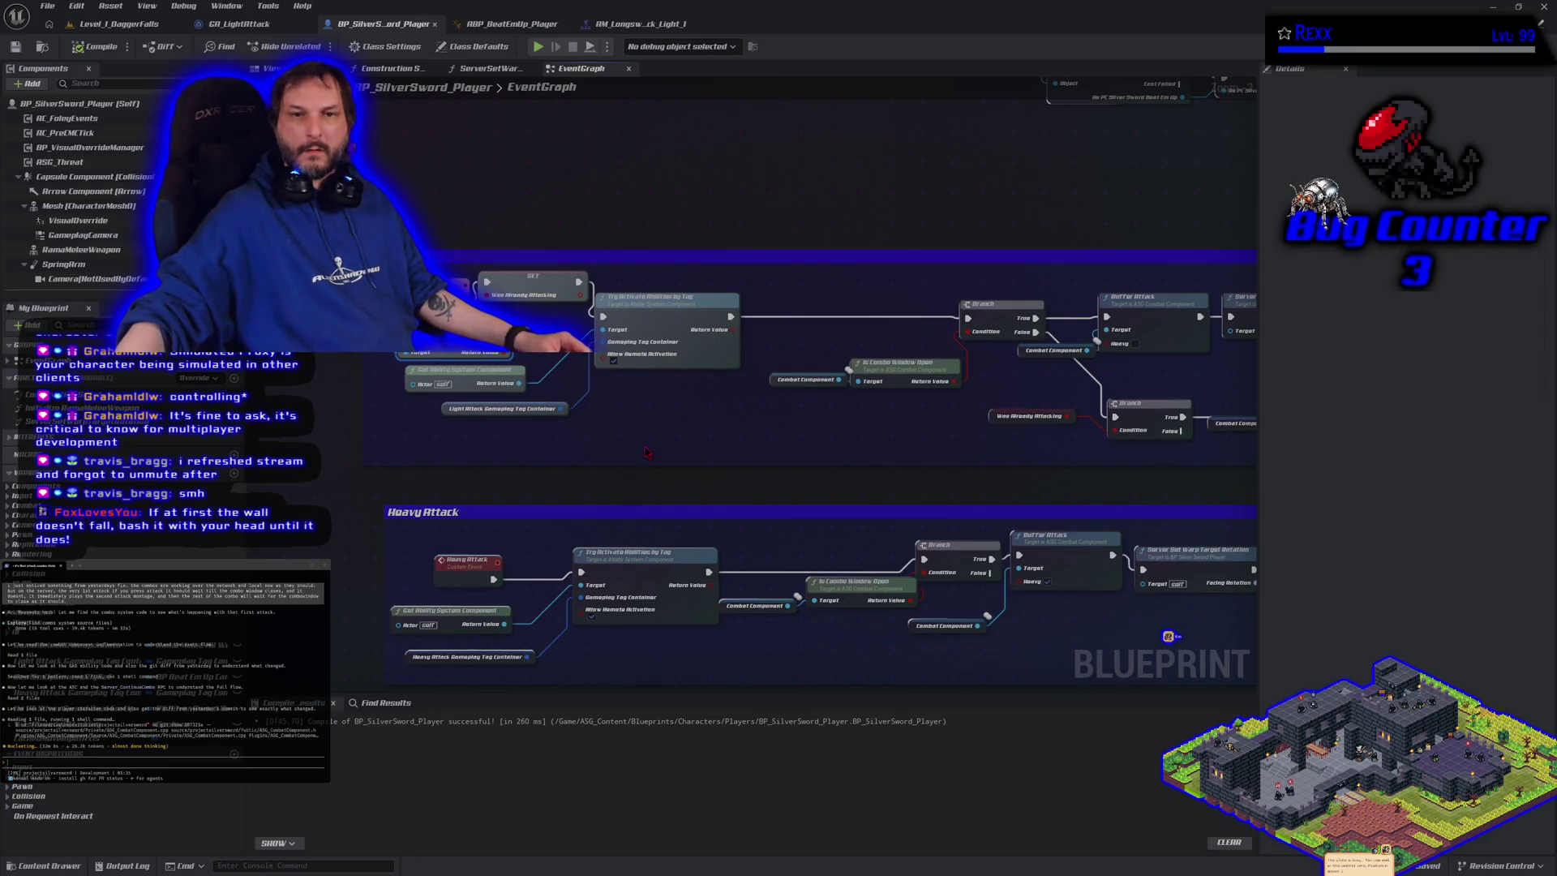
pyautogui.click(535, 284)
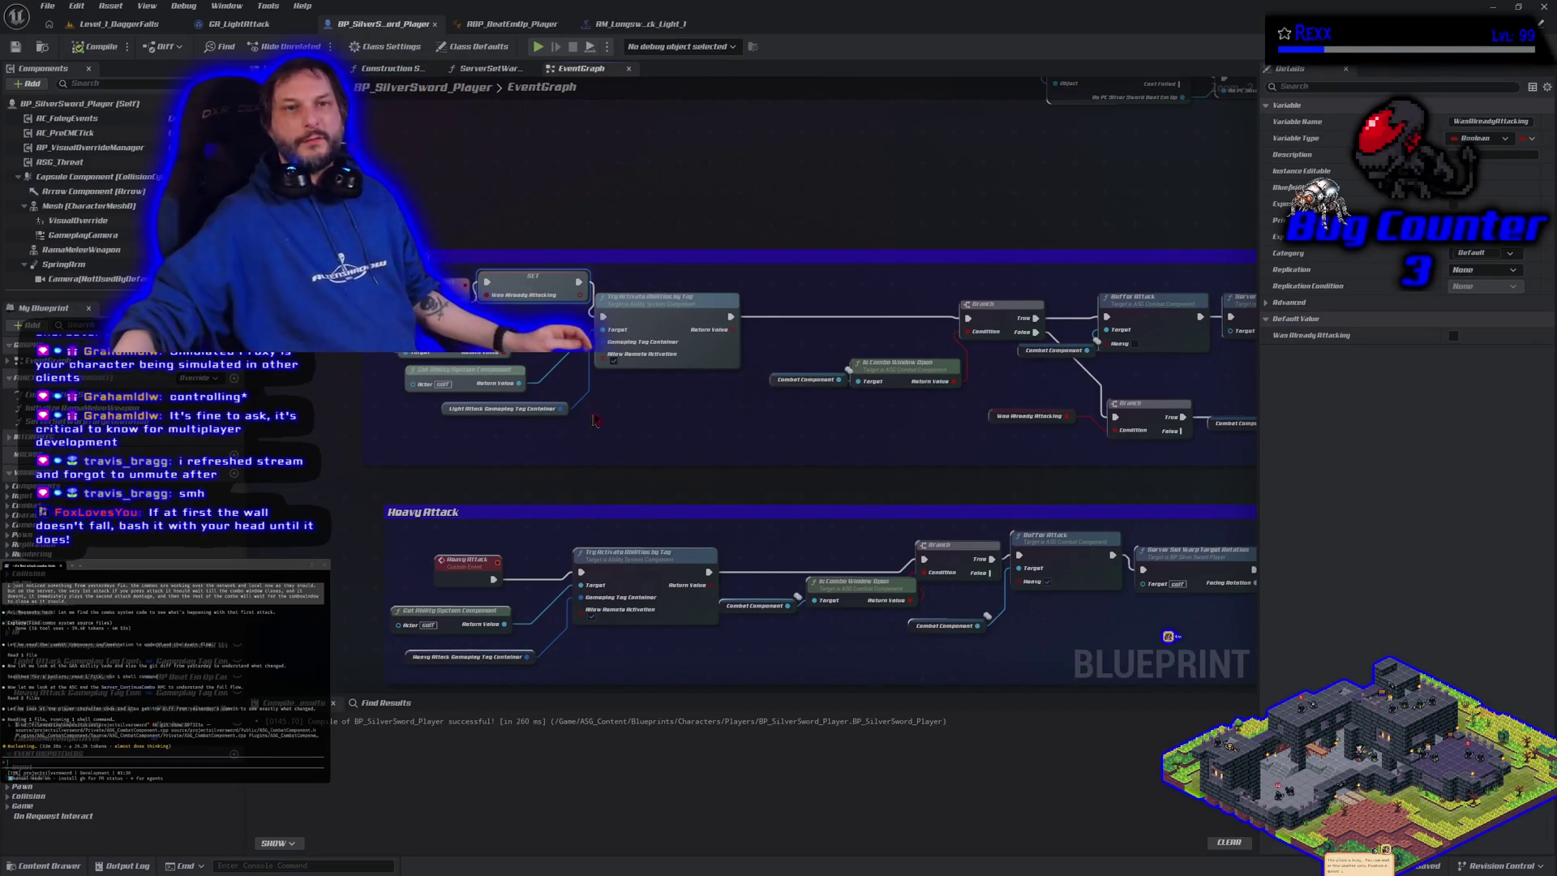
pyautogui.click(231, 24)
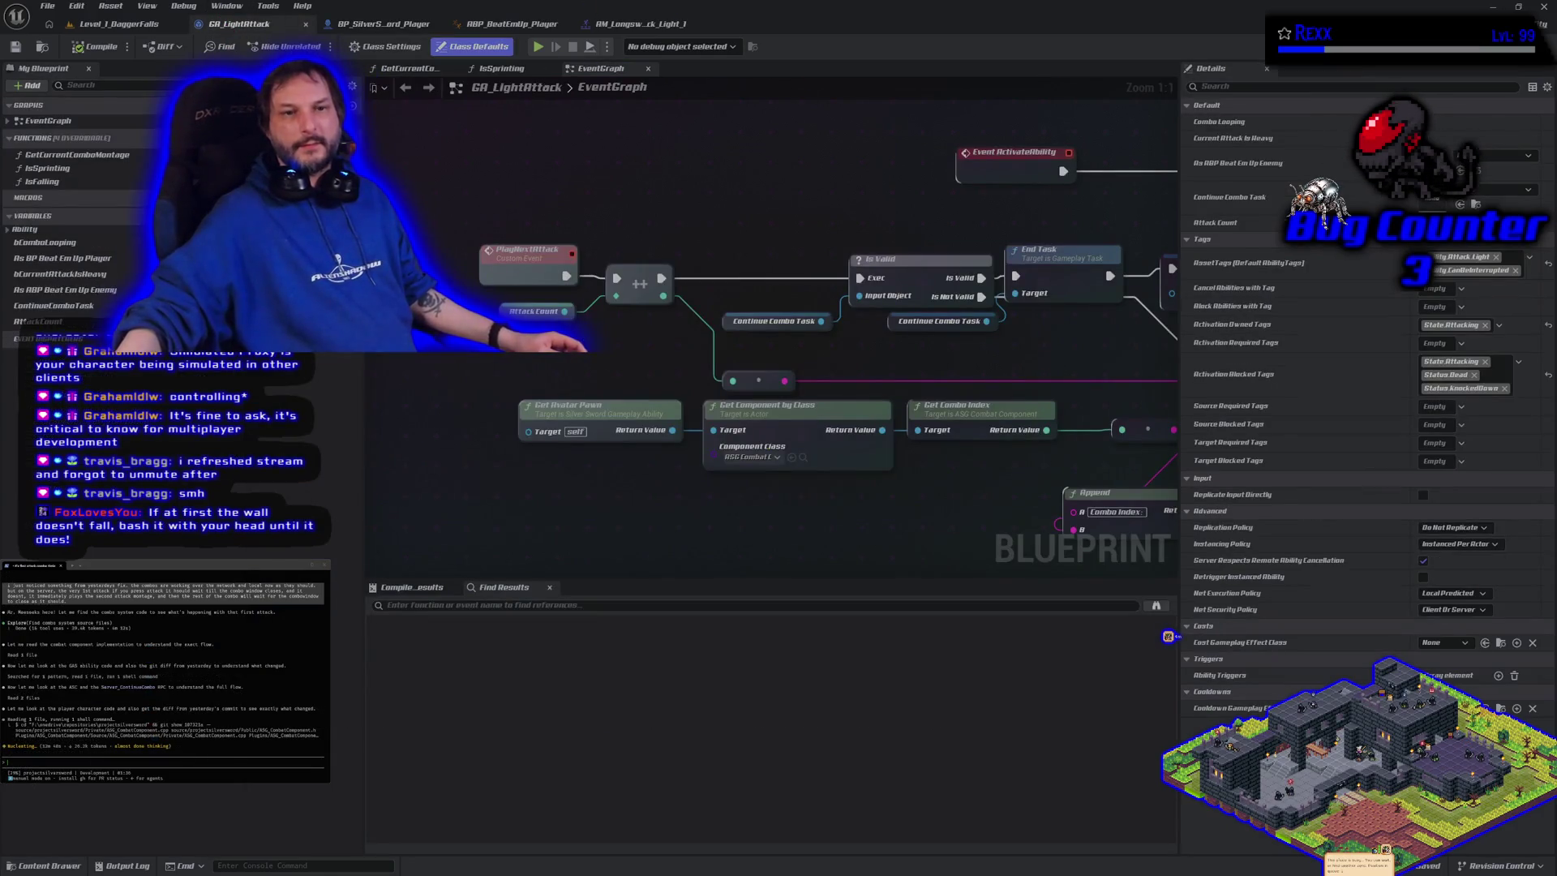
# Inspect GA_LightAttack's bComboLooping variable properties, then go back to BP_SilverSword_Player
pyautogui.click(104, 242)
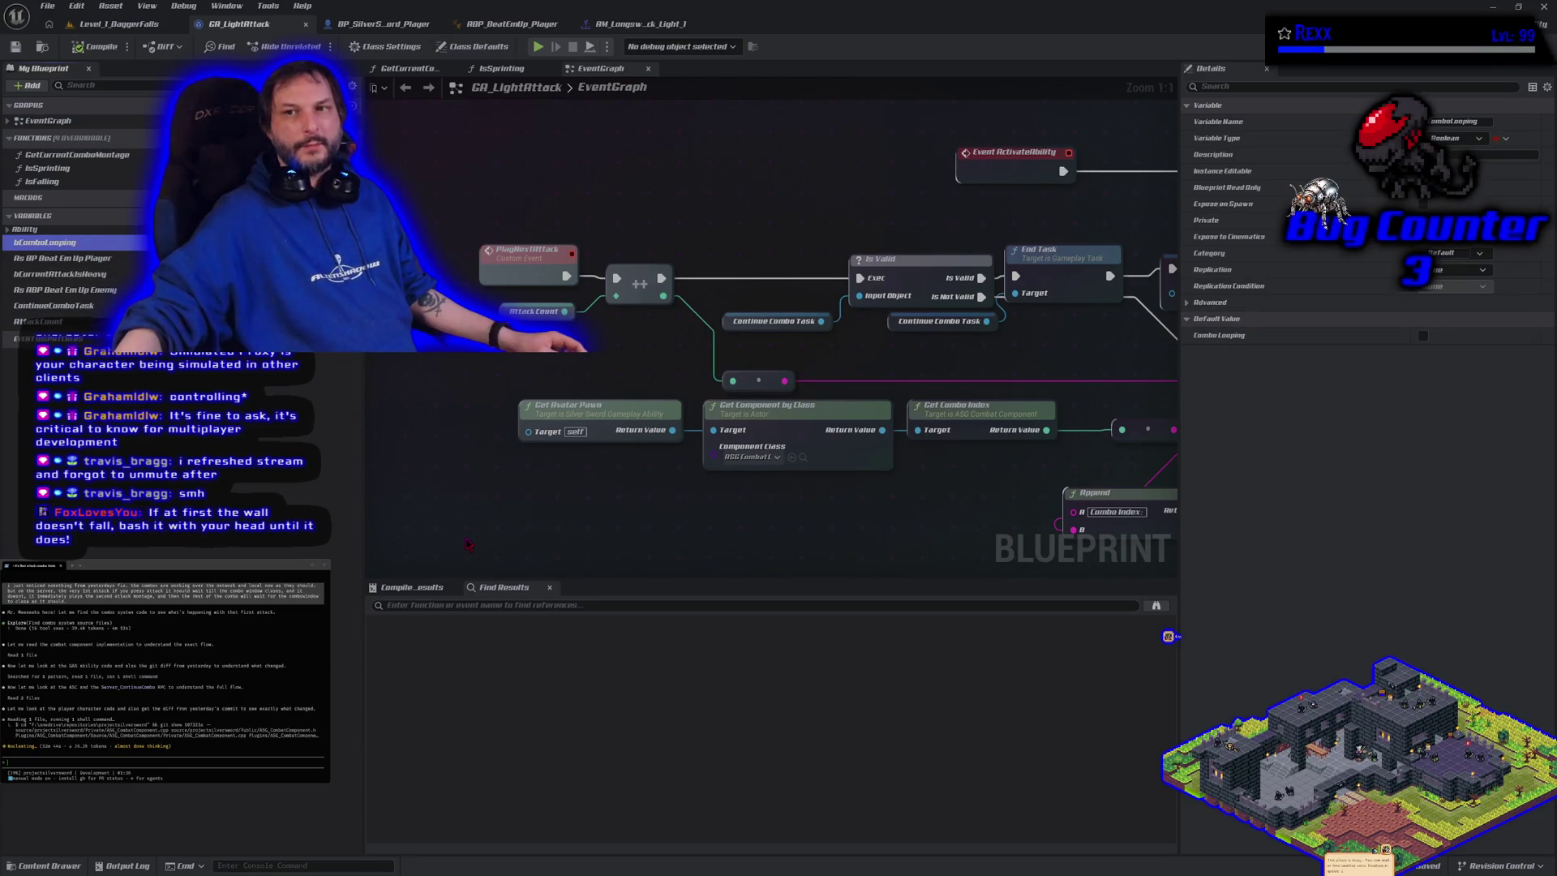
pyautogui.scroll(-3, 469, 544)
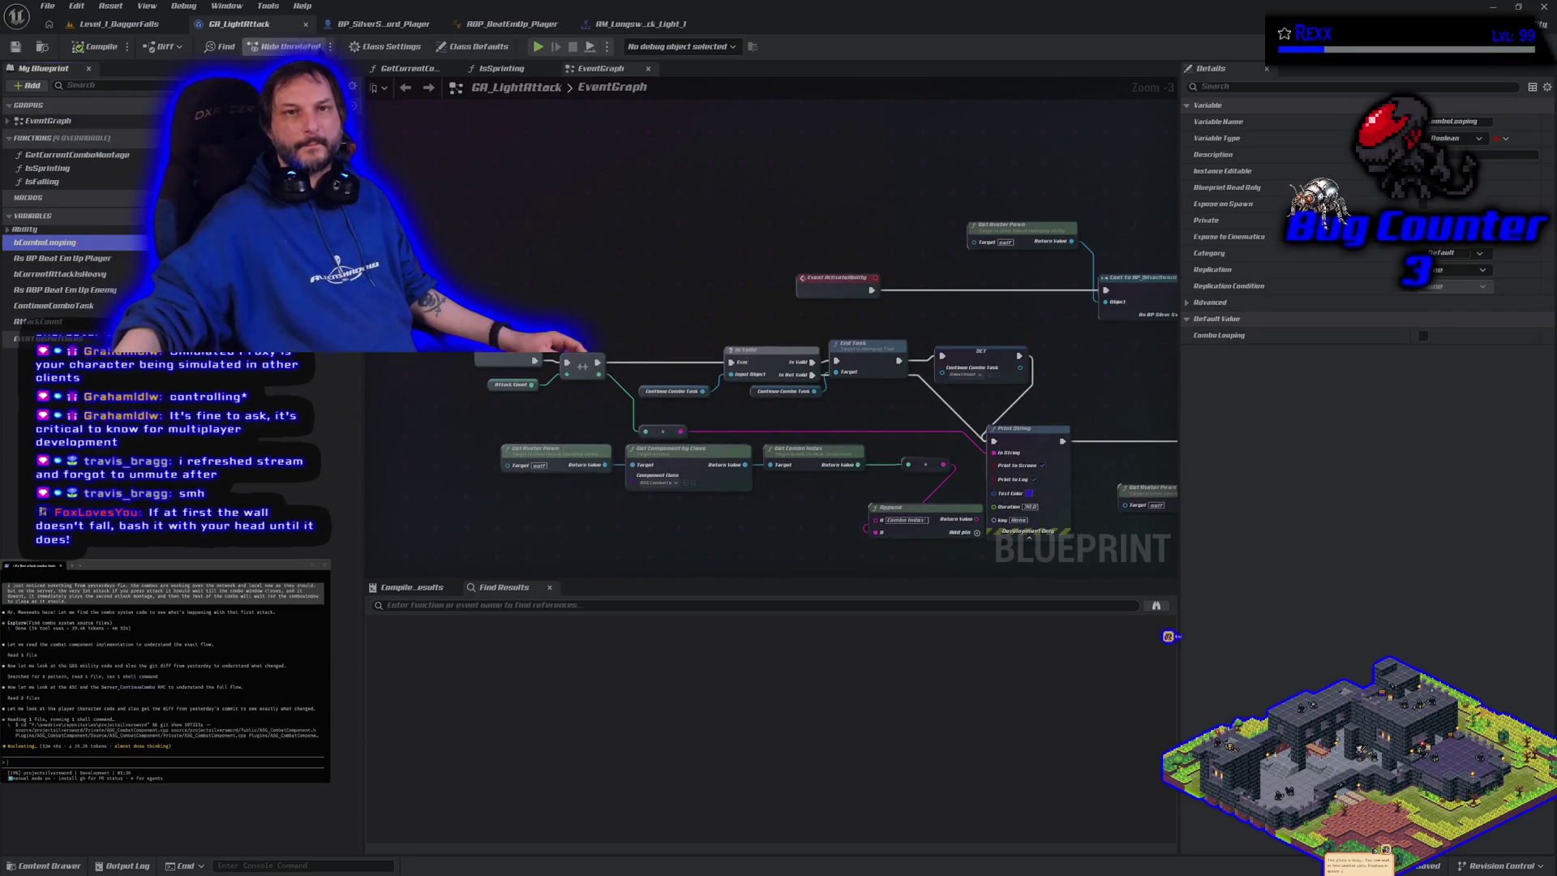
pyautogui.click(382, 24)
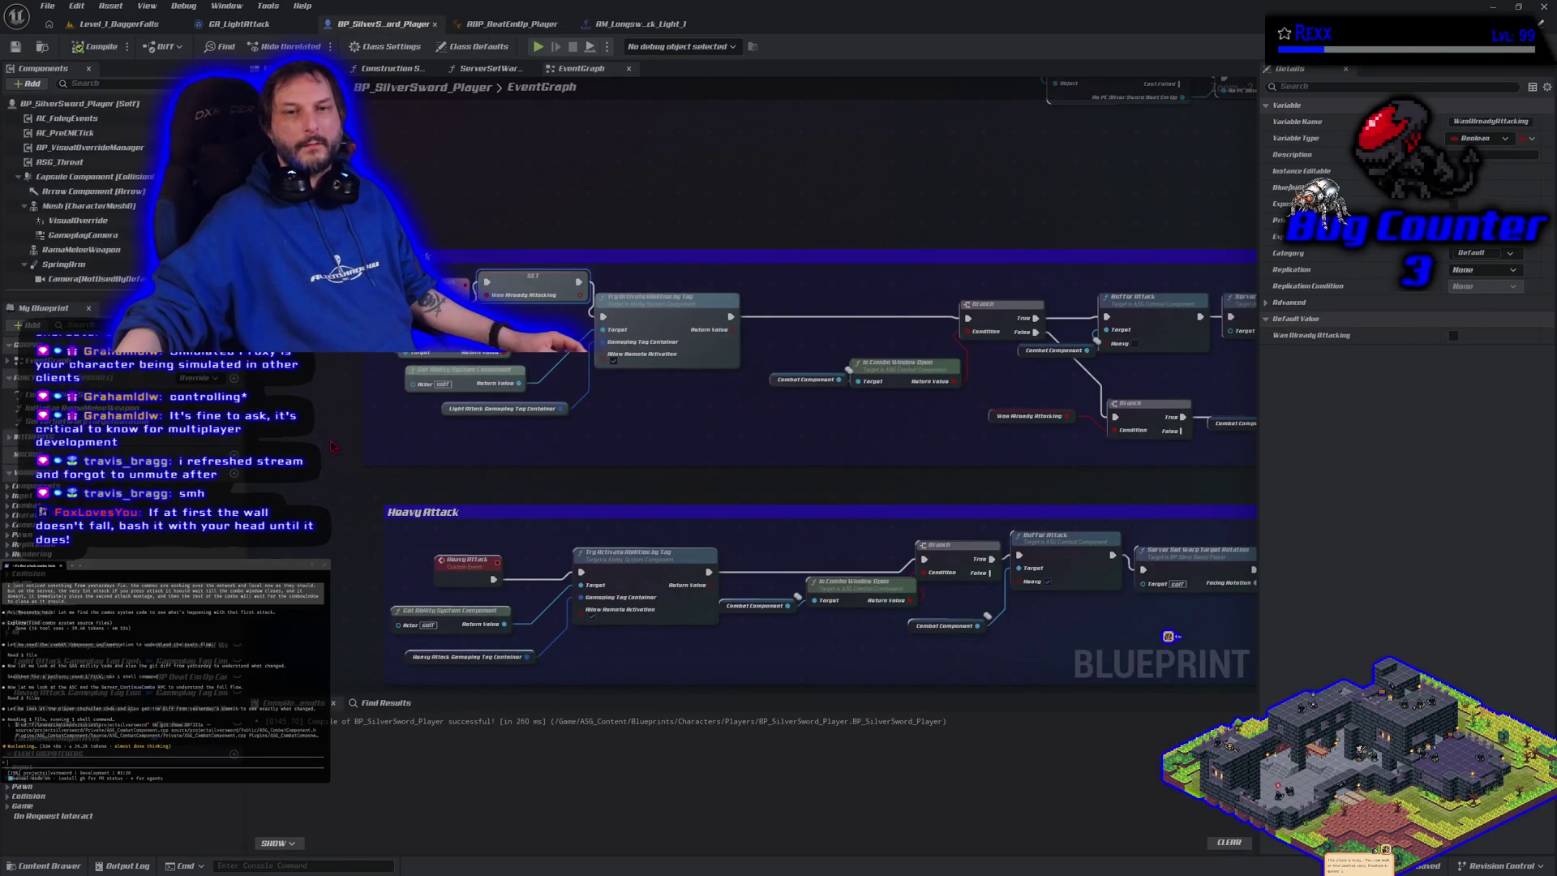
# Search the node menu for 'combolo' and 'iscombo' without adding anything, then return to GA_LightAttack
pyautogui.moveTo(466, 285); pyautogui.dragTo(418, 350)
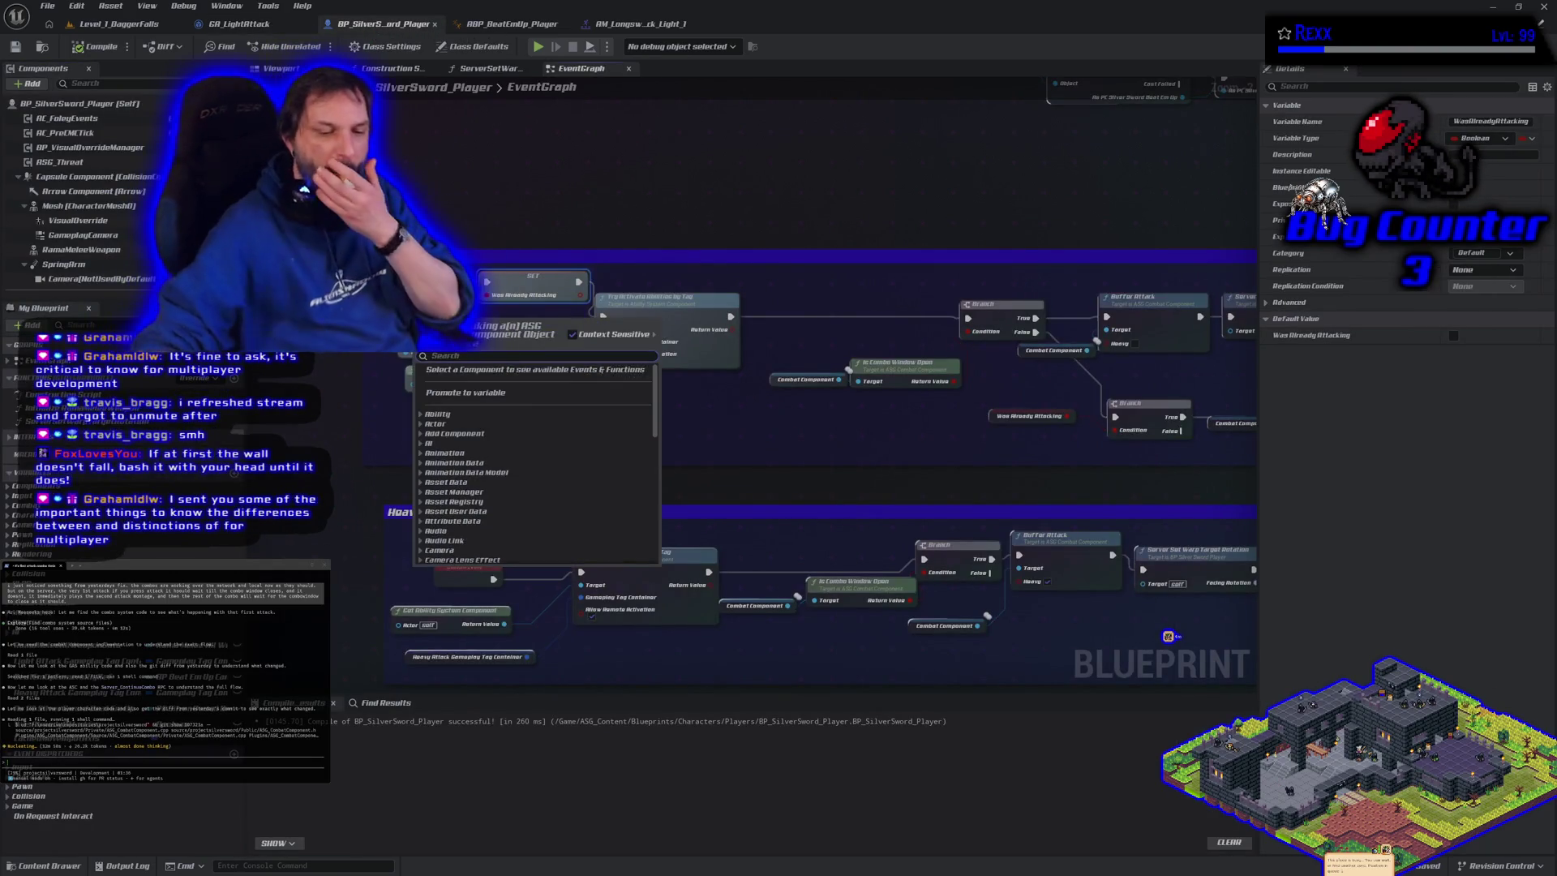
pyautogui.write('combolo')
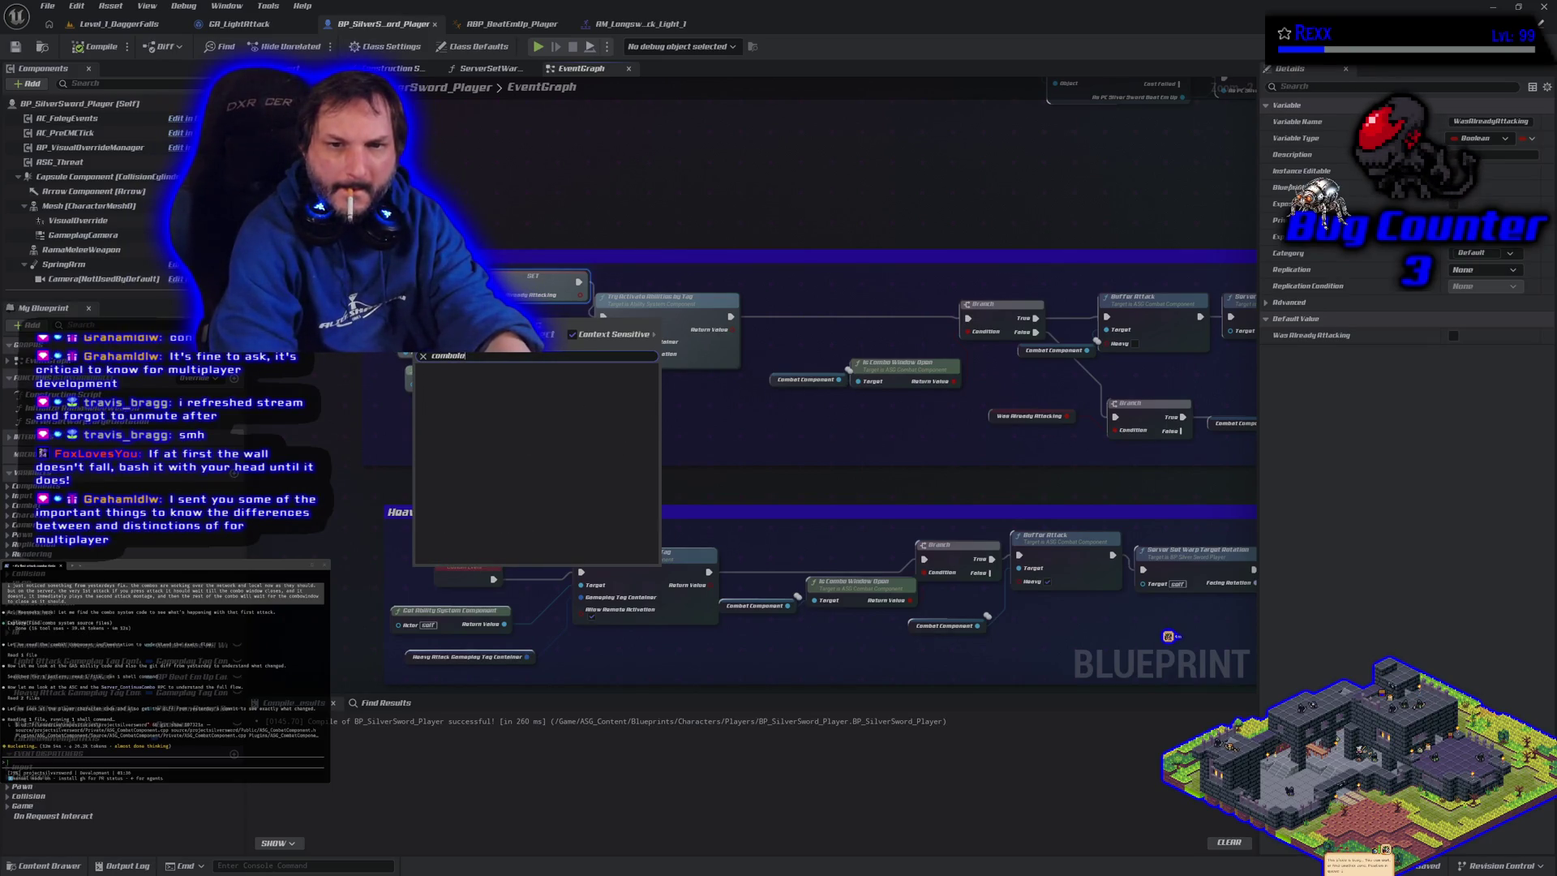
pyautogui.press('BackSpace')
pyautogui.press('BackSpace')
pyautogui.press('BackSpace')
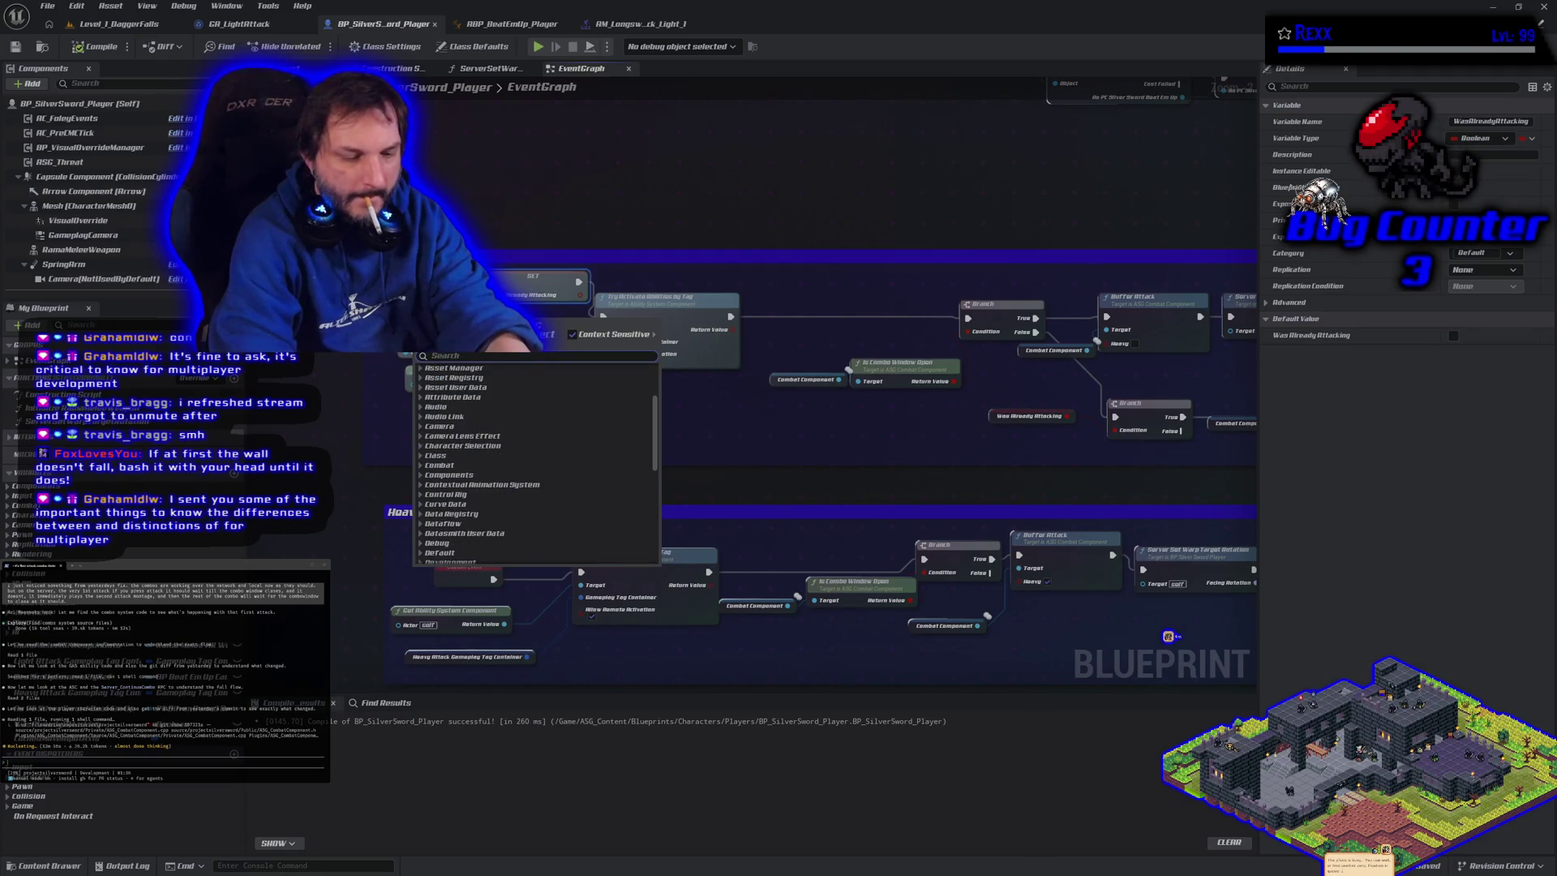
pyautogui.write('iscombo')
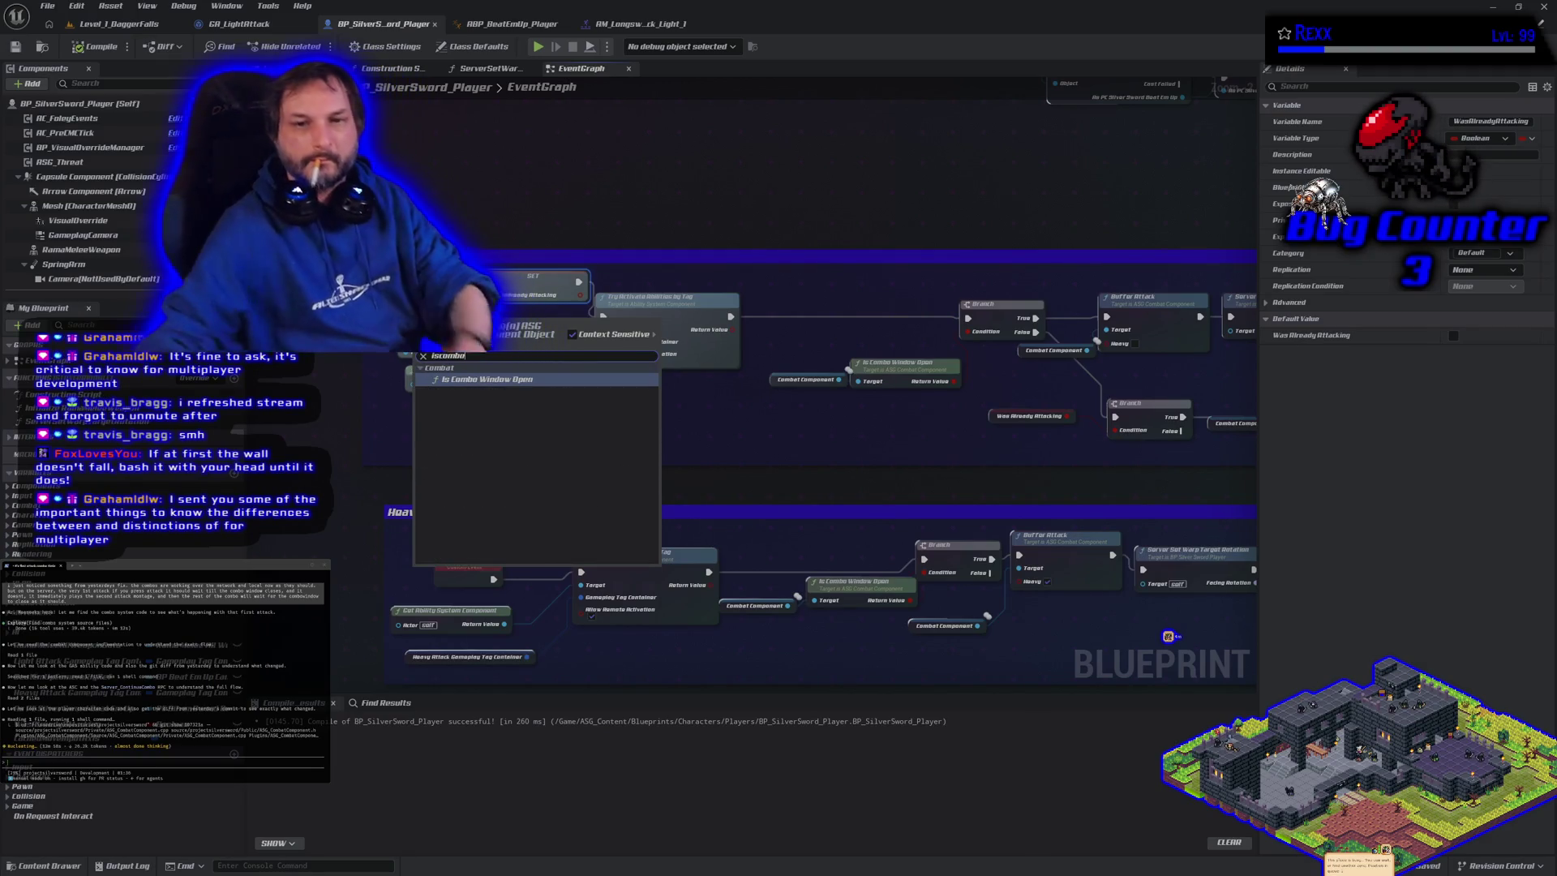
pyautogui.press('Escape')
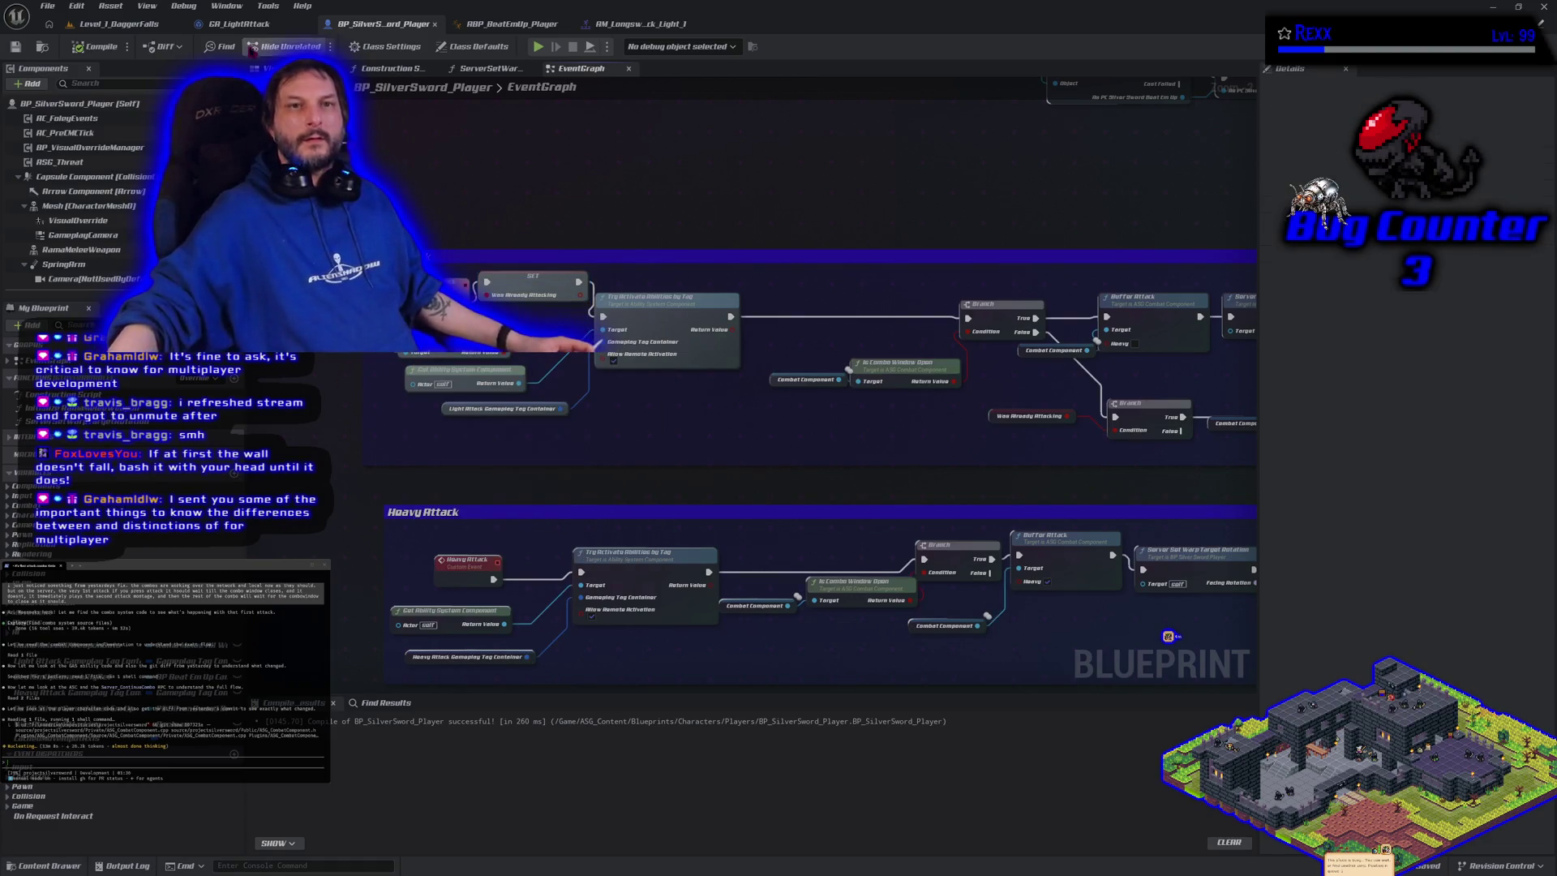
pyautogui.click(239, 24)
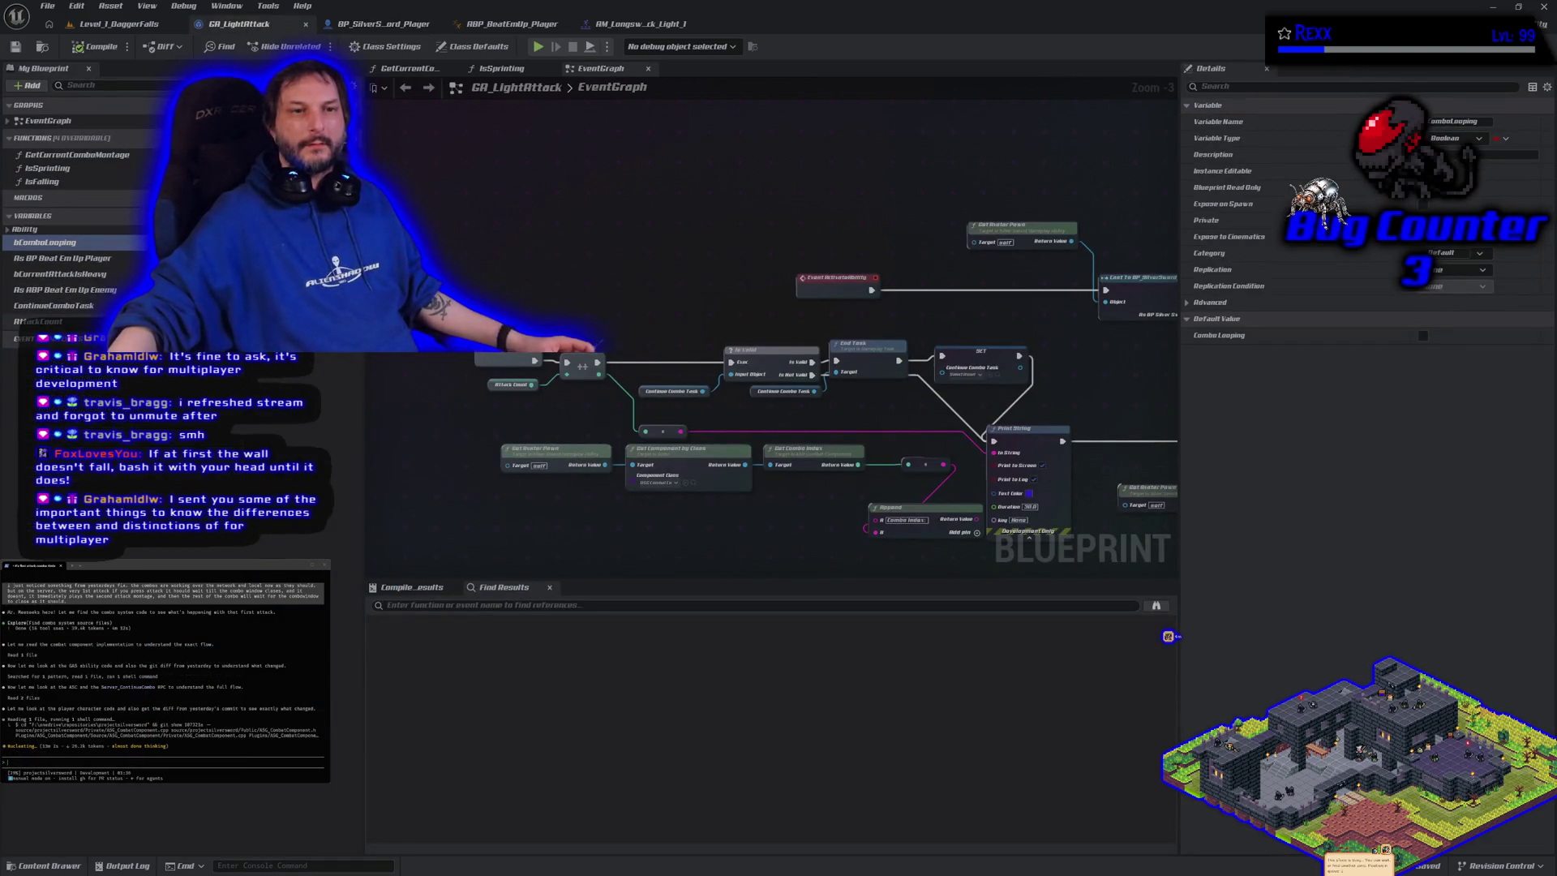
# Survey the Wait Gameplay Event nodes and the SET Combo Looping node, then return to the player blueprint
pyautogui.moveTo(818, 535); pyautogui.dragTo(421, 470)
pyautogui.moveTo(820, 530); pyautogui.dragTo(490, 265)
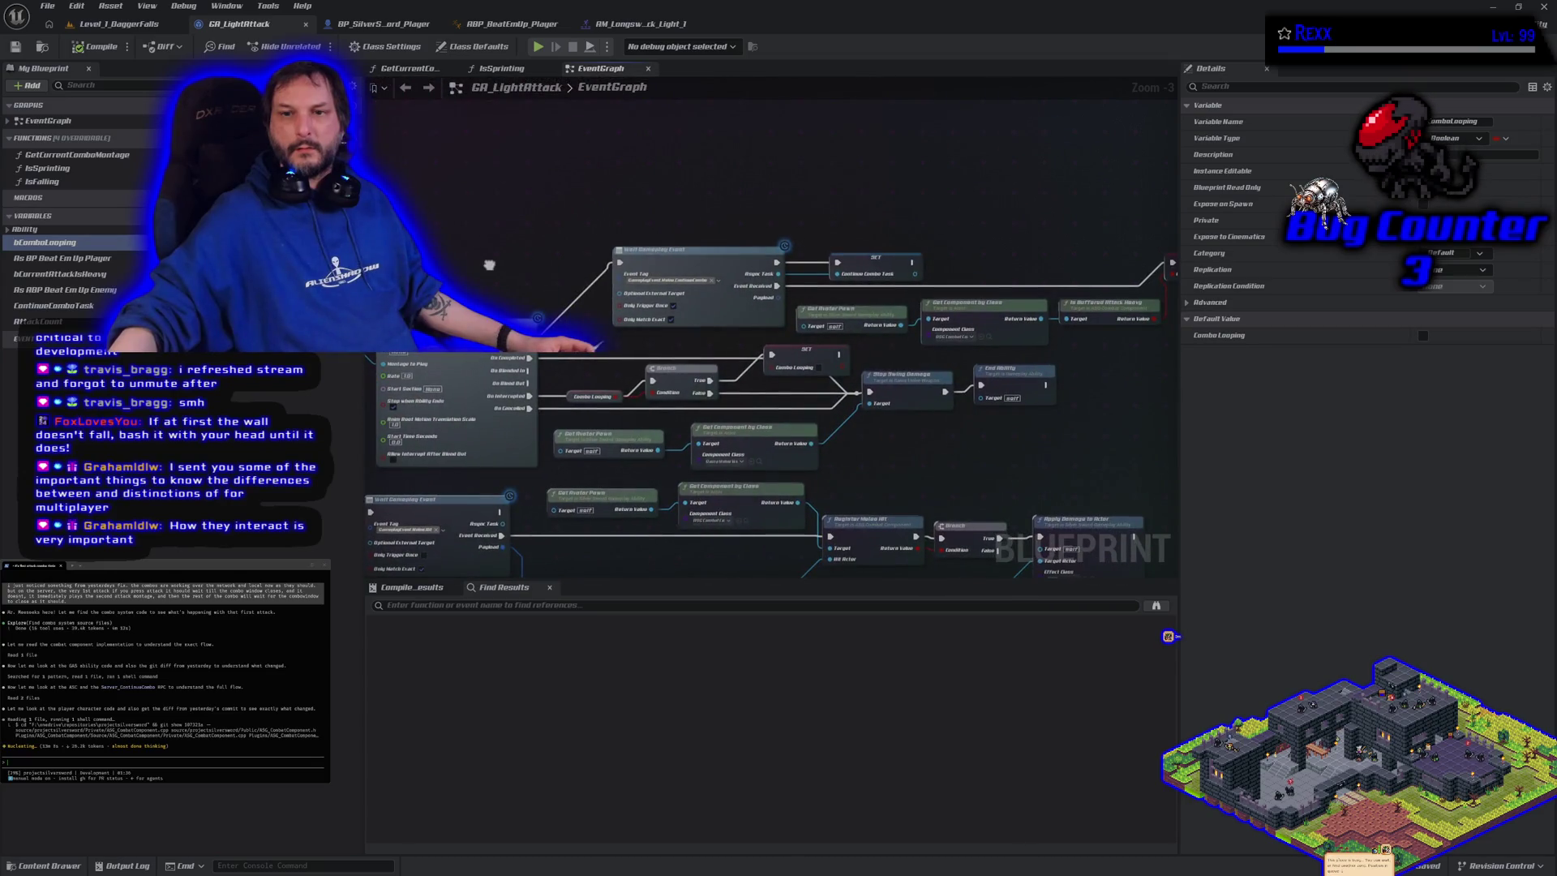
pyautogui.scroll(-2, 656, 194)
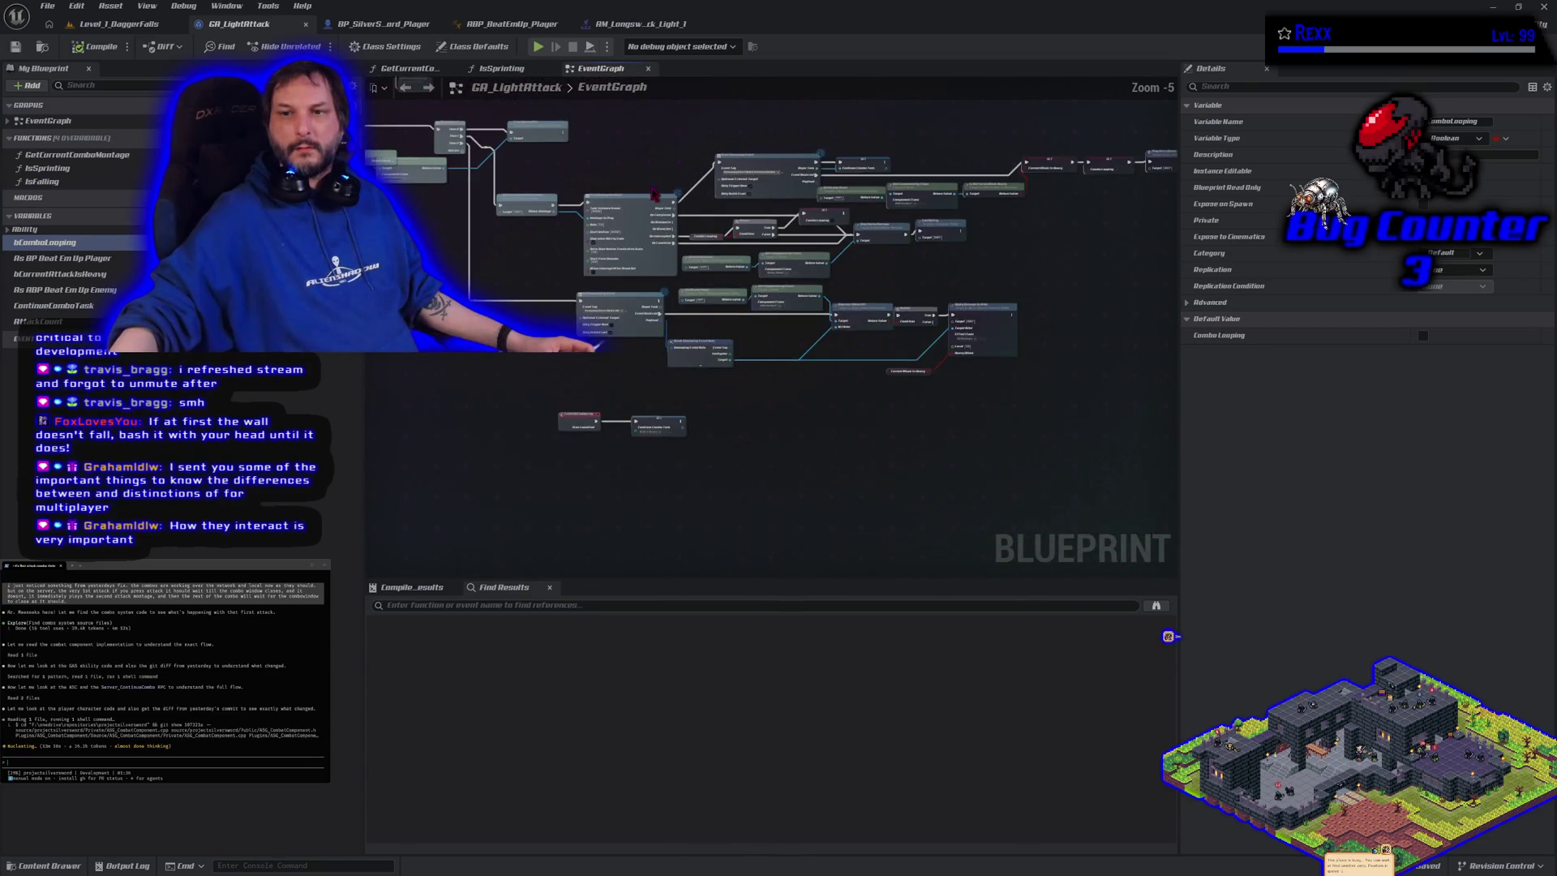
pyautogui.scroll(3, 853, 419)
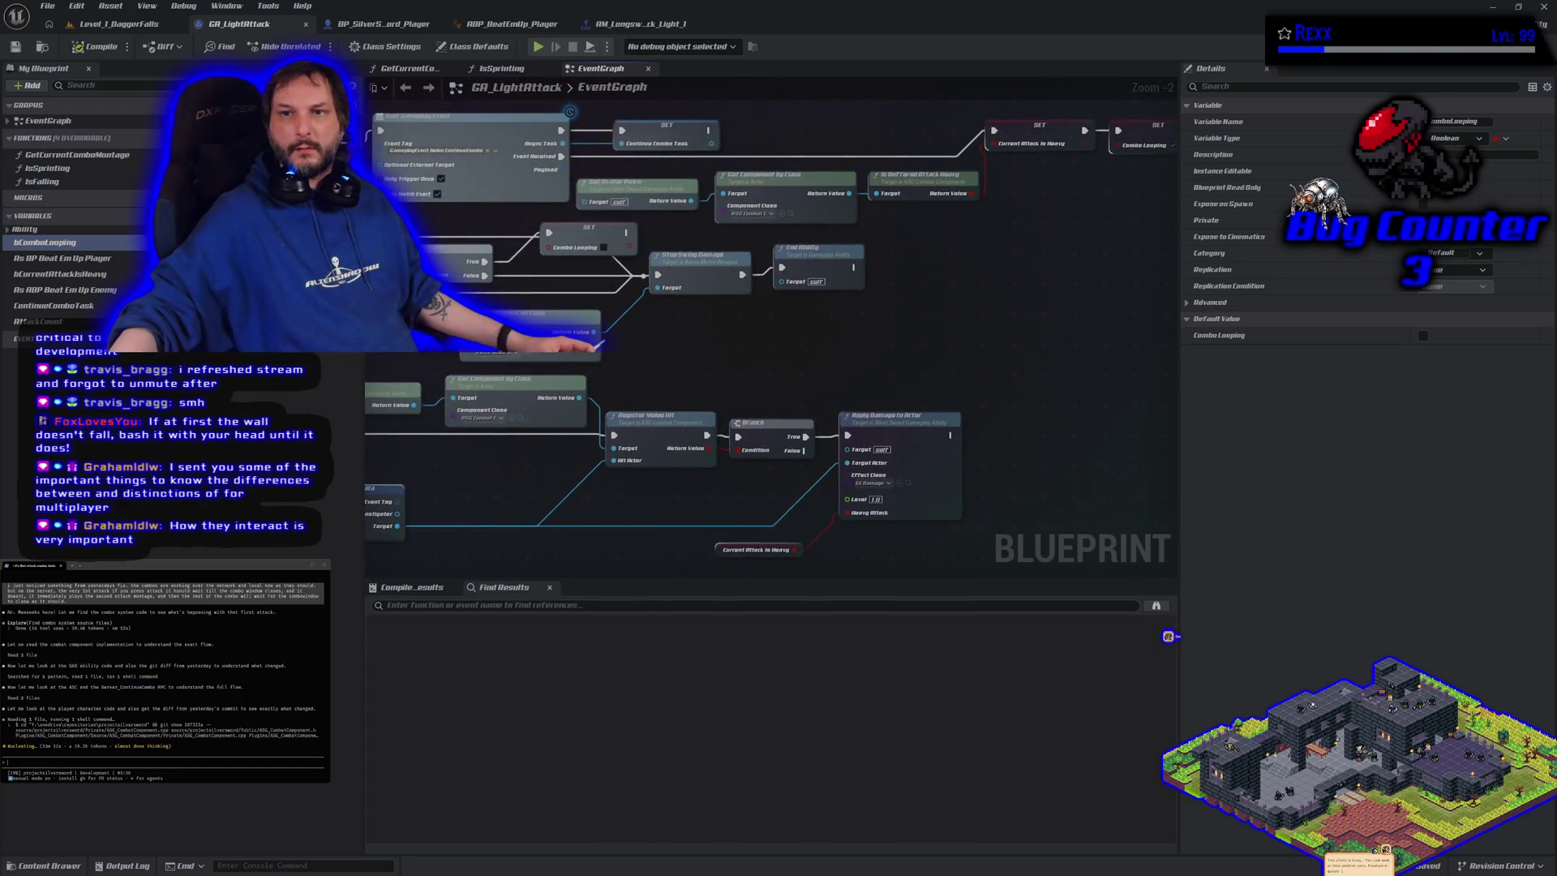
pyautogui.moveTo(853, 420); pyautogui.dragTo(1064, 374)
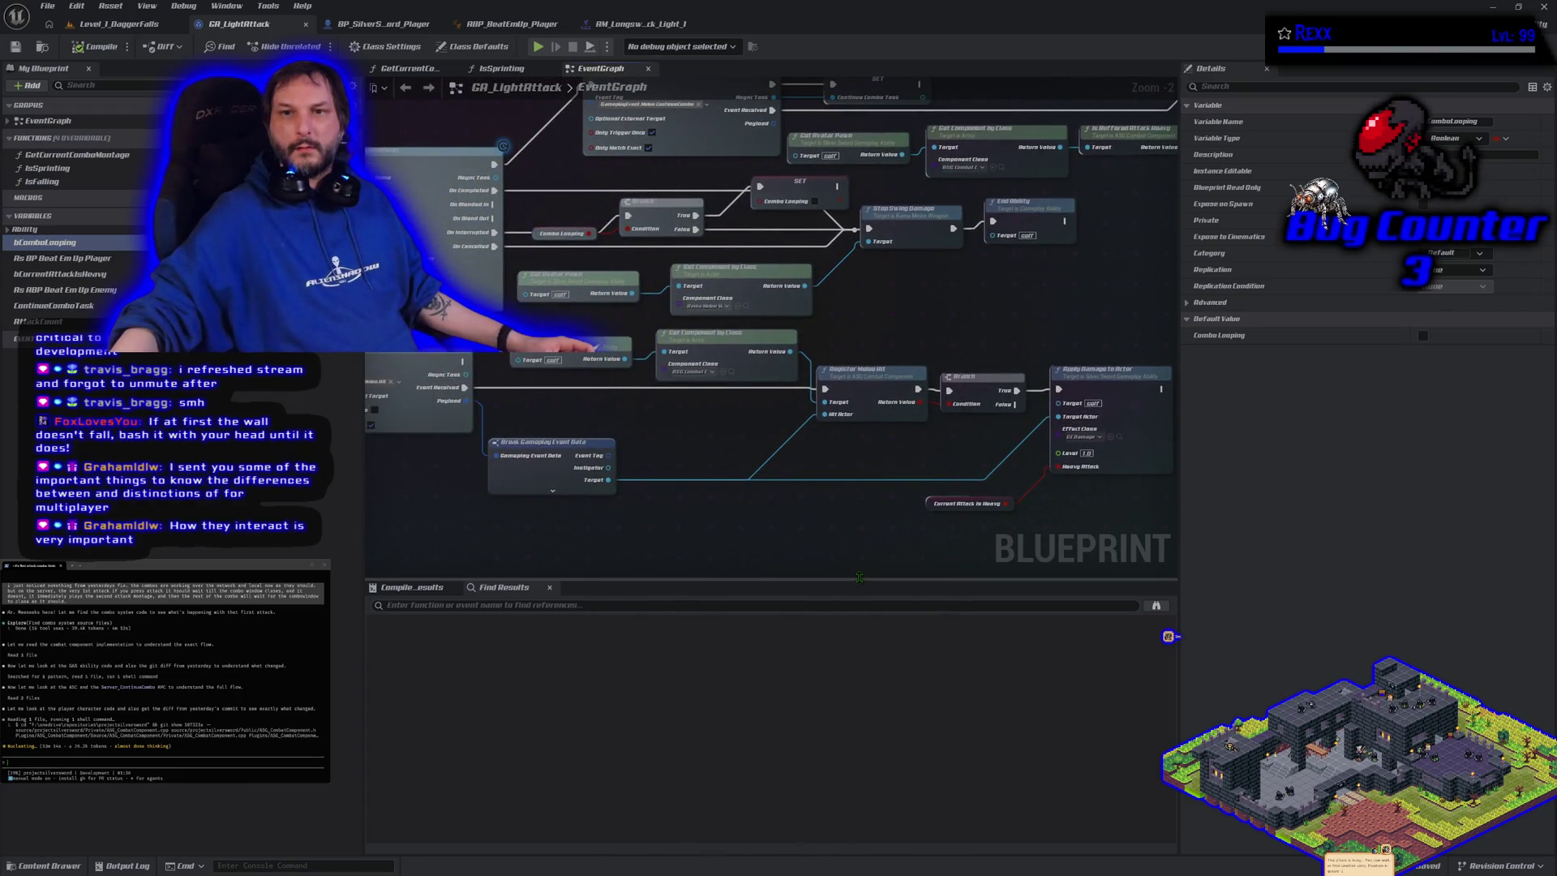
pyautogui.moveTo(819, 542); pyautogui.dragTo(949, 607)
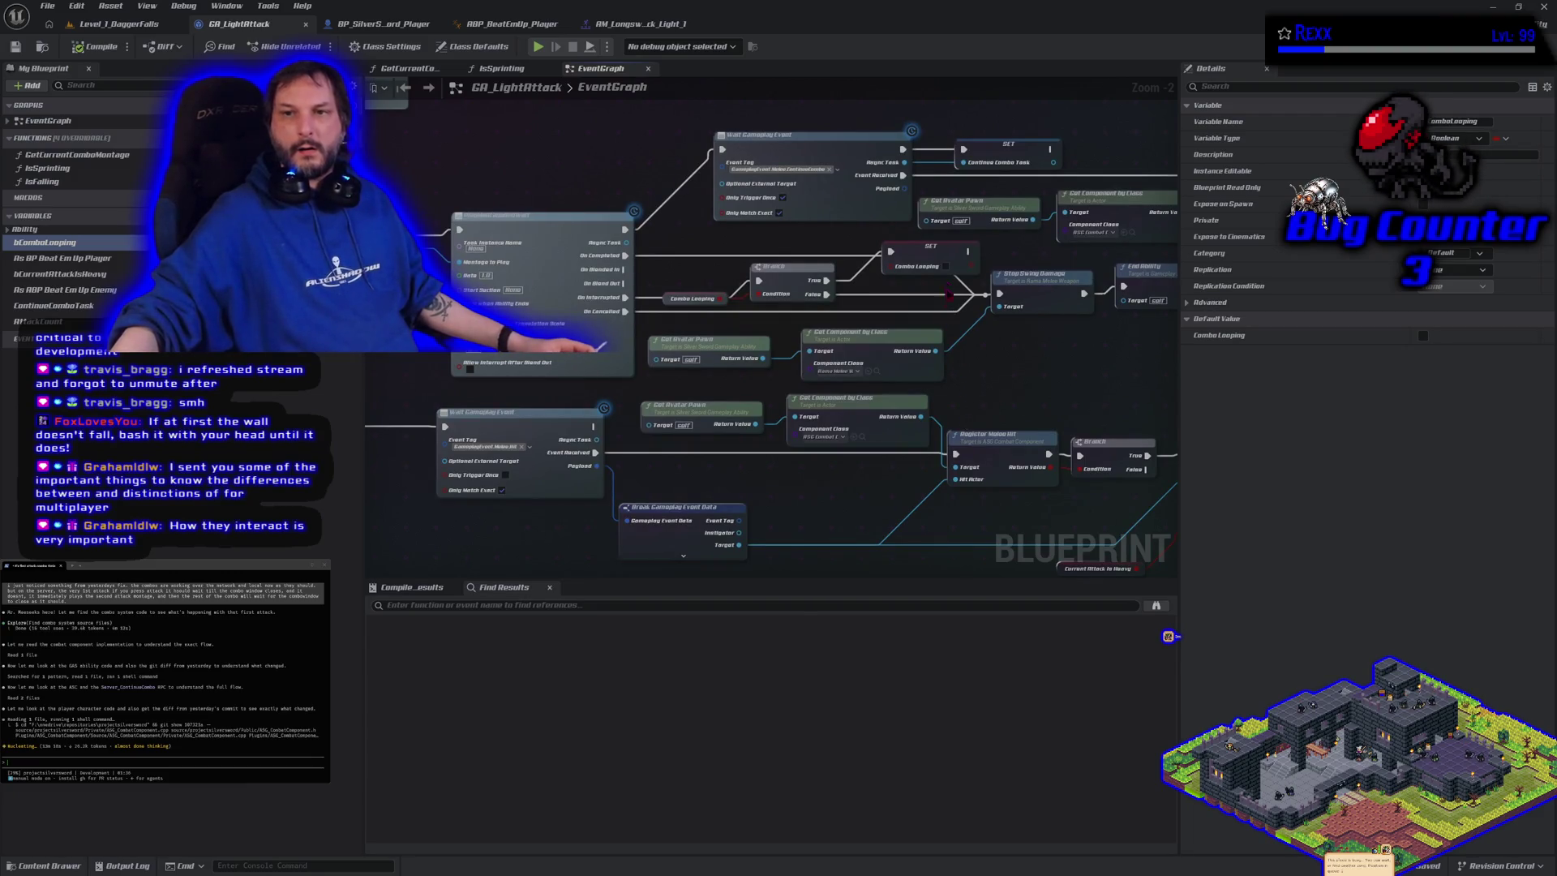
pyautogui.click(929, 256)
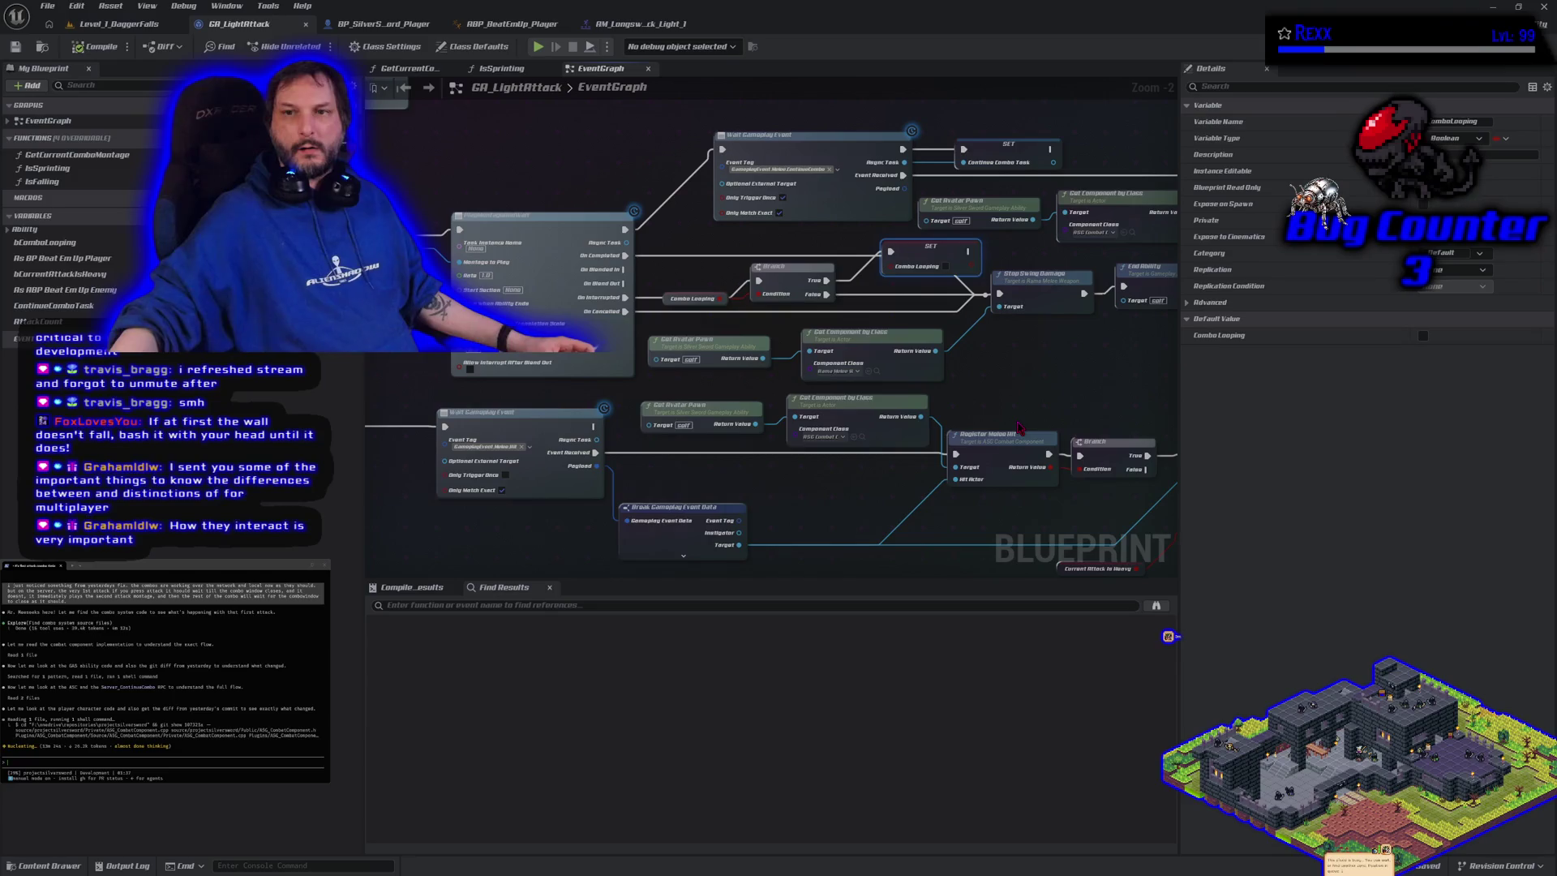
pyautogui.click(381, 24)
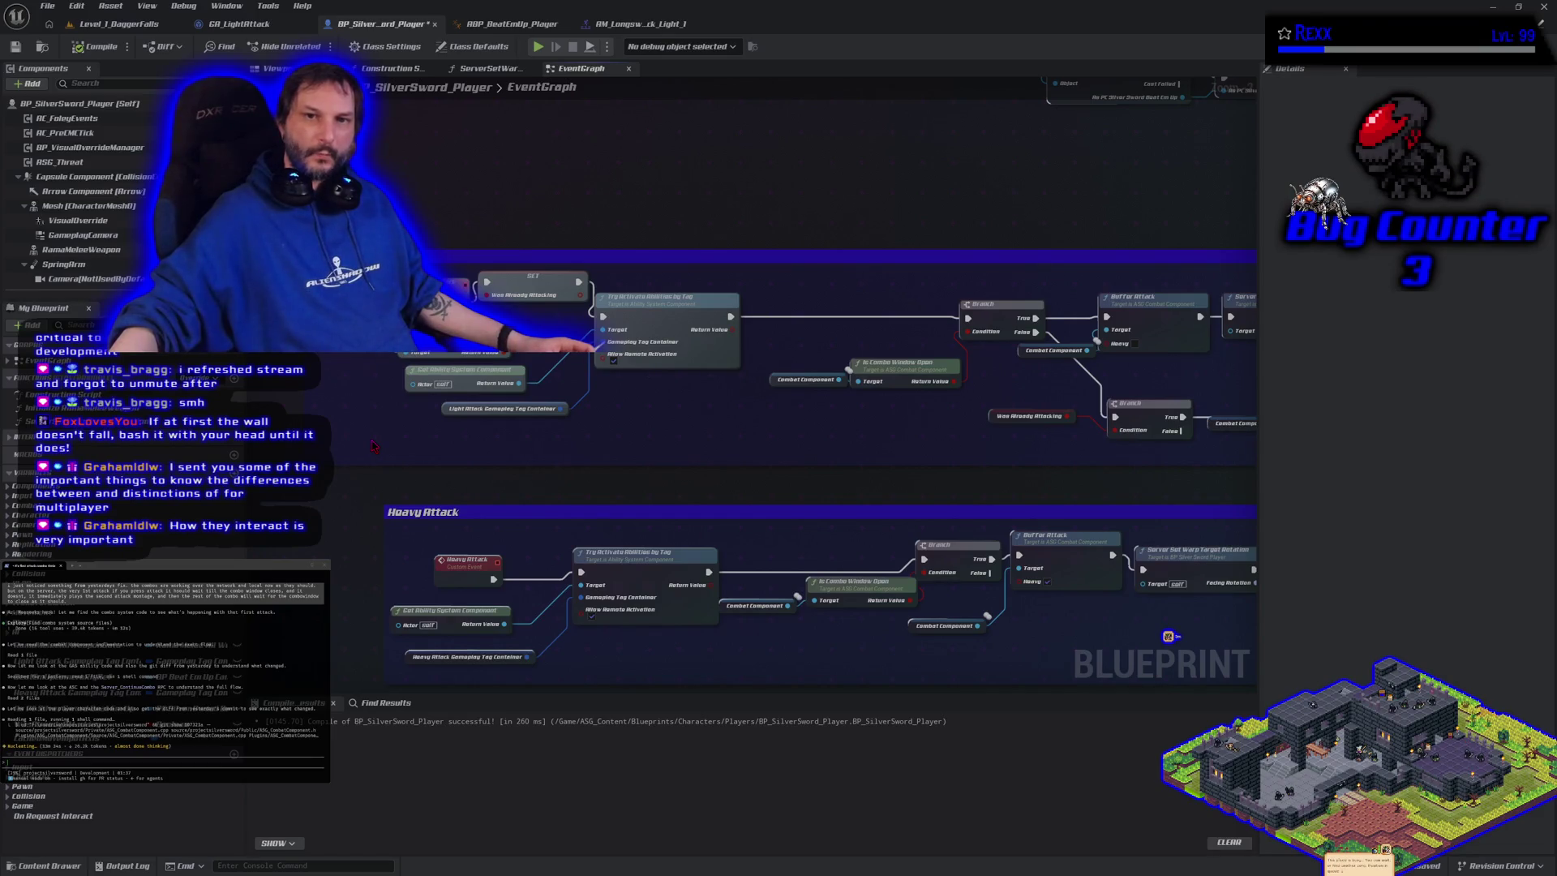
# Check the Was Already Attacking variable, pan the GA_LightAttack event graph, then bring up a new Chrome tab
pyautogui.click(519, 289)
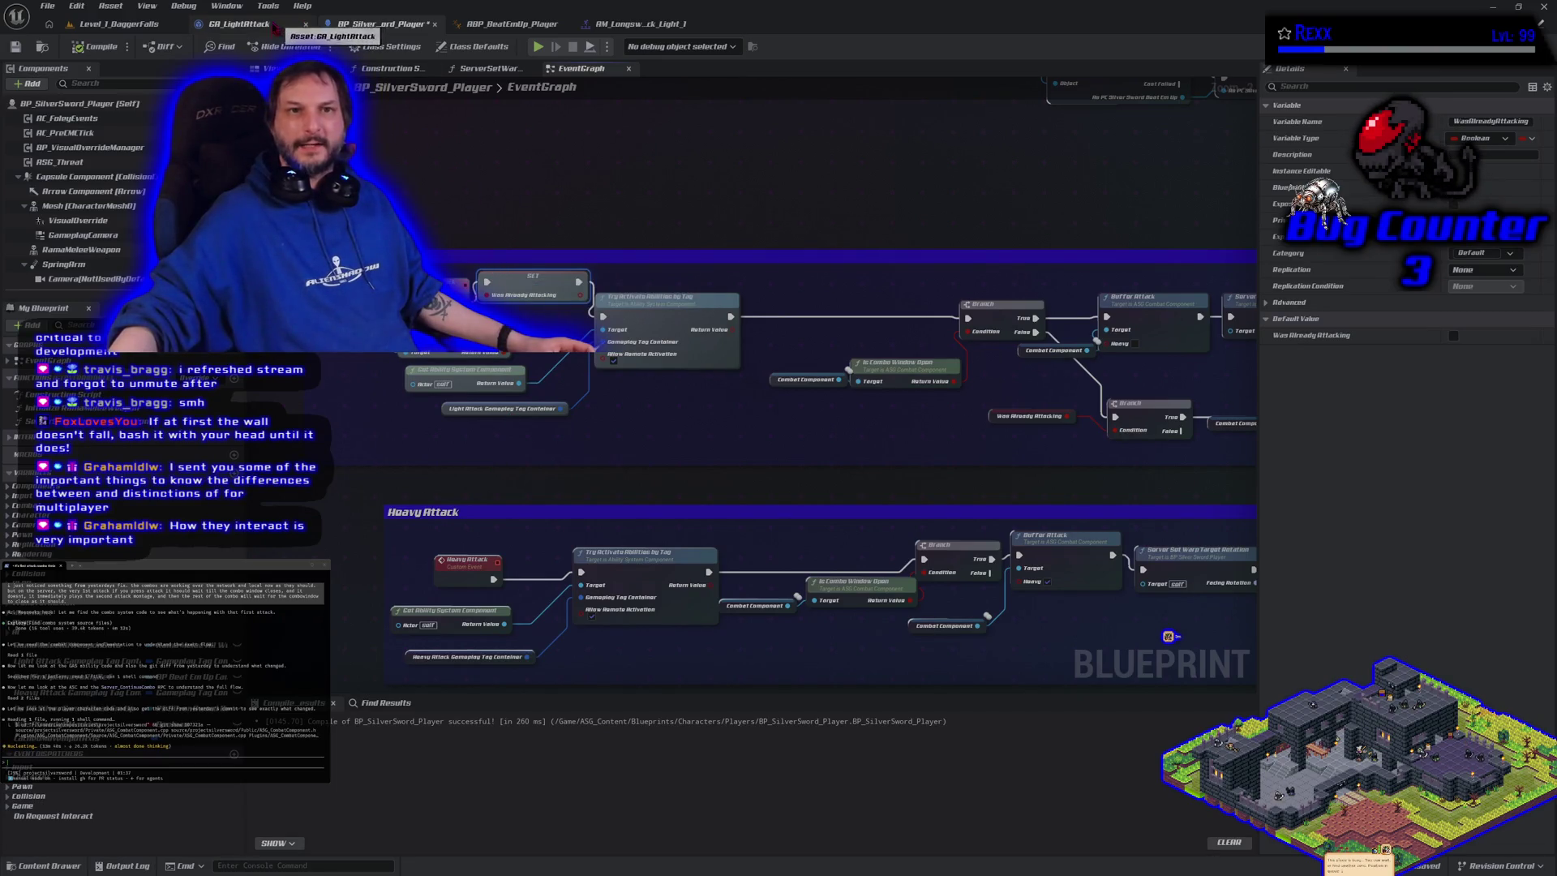
pyautogui.click(235, 23)
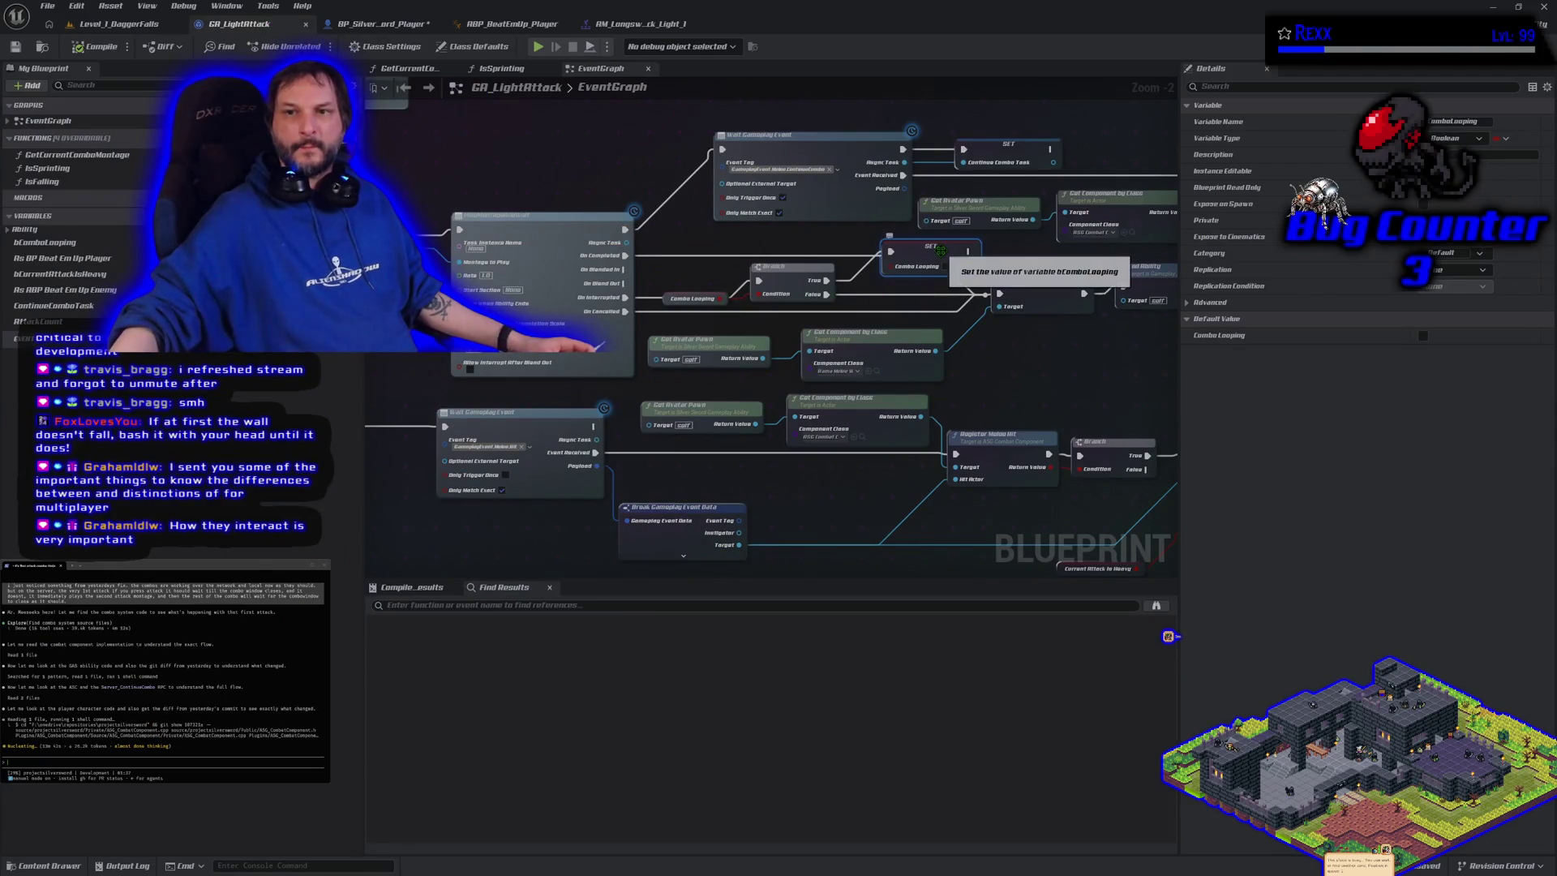
pyautogui.moveTo(977, 356); pyautogui.dragTo(830, 395)
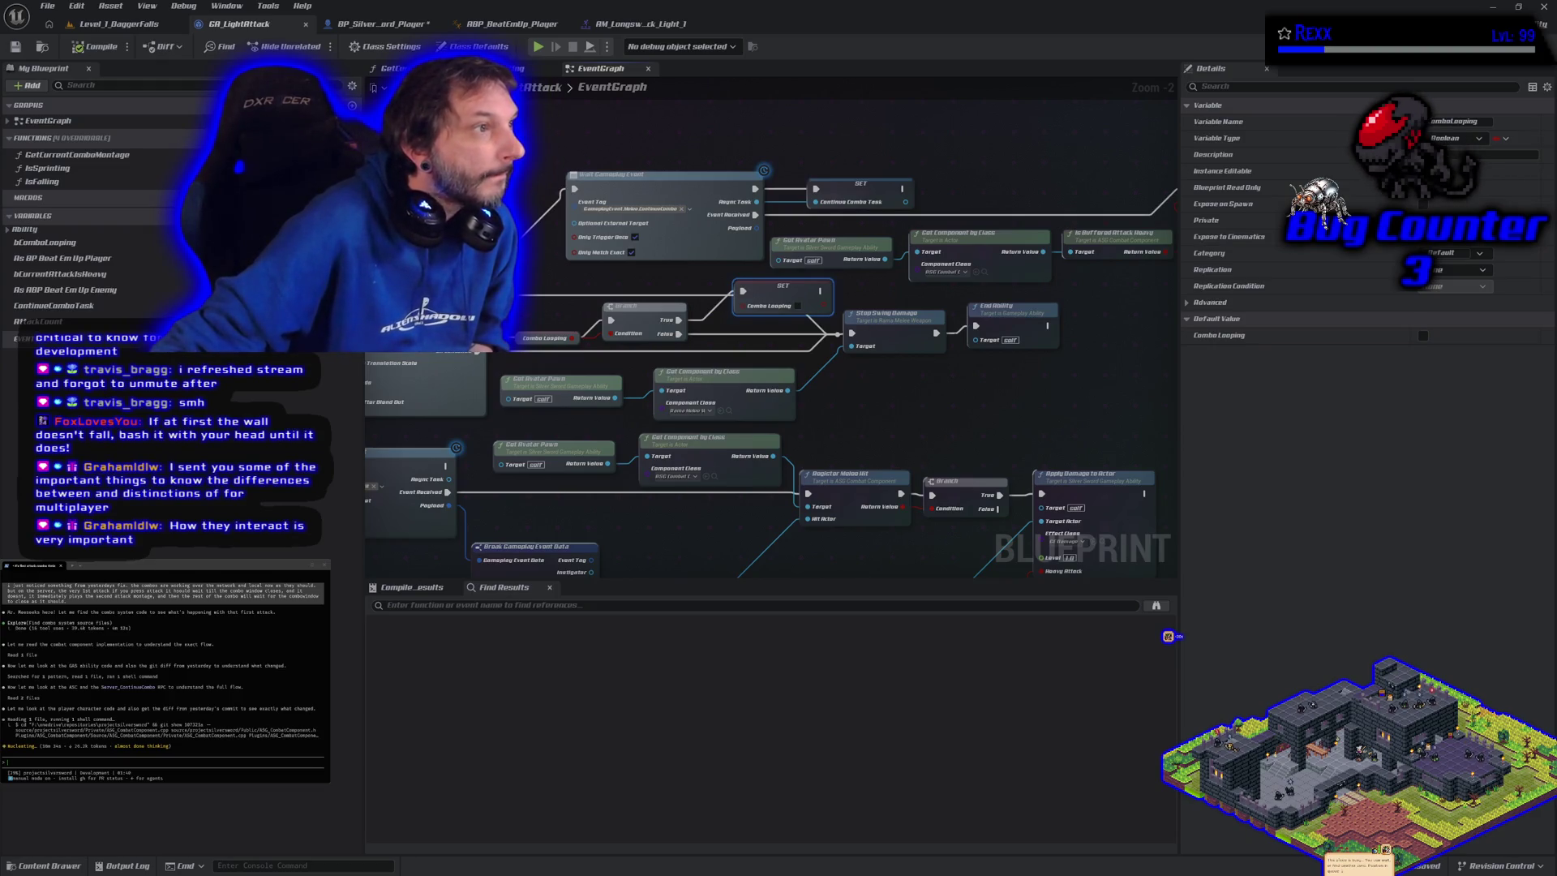
pyautogui.press('super+1')
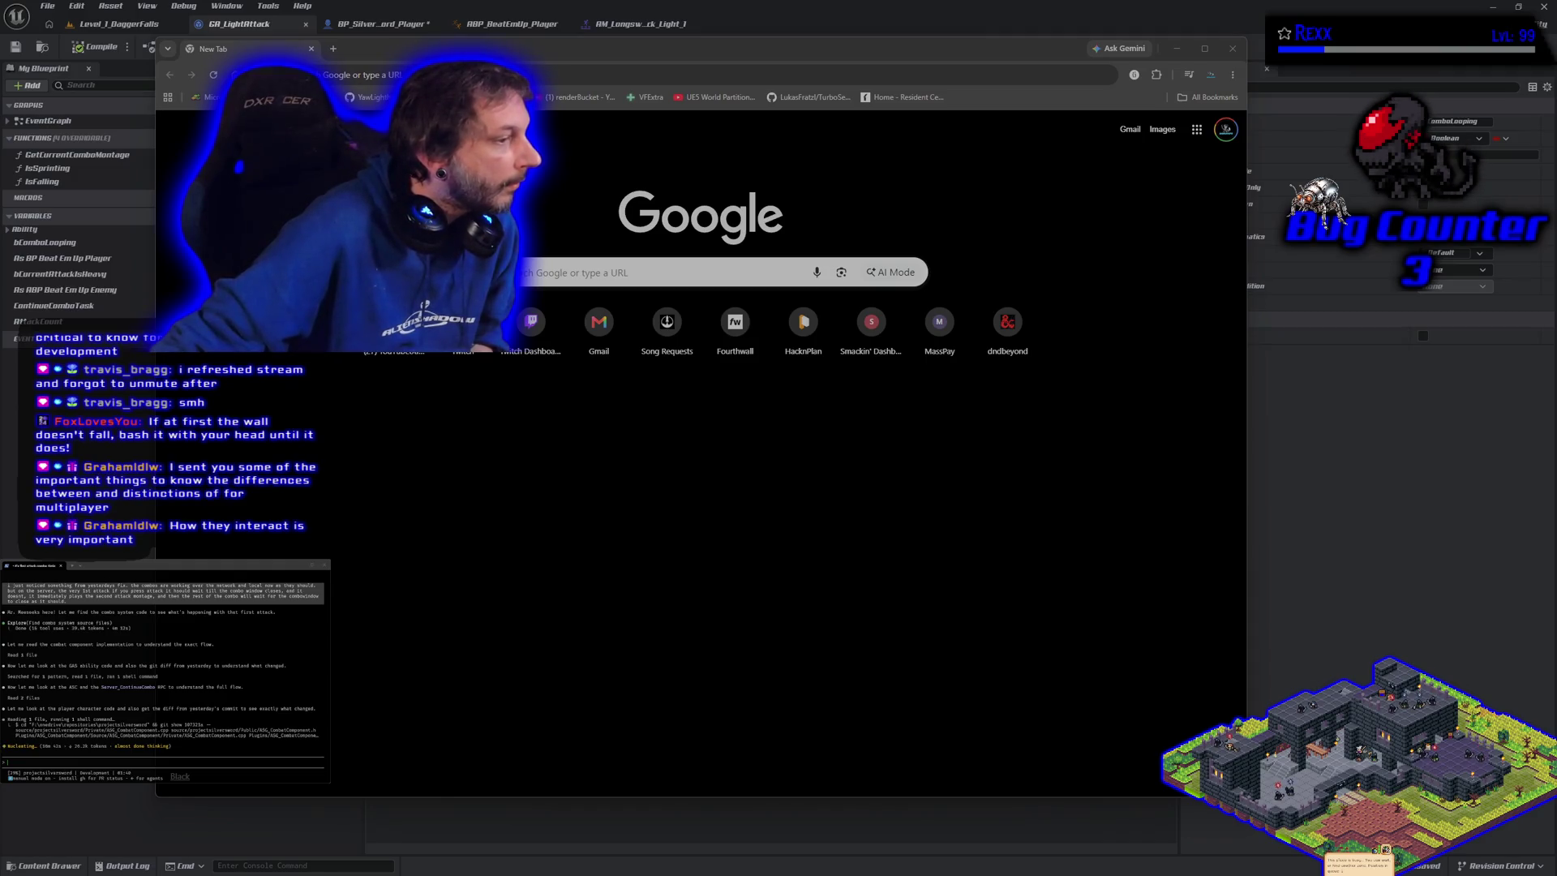
# Search Google for 'eNetDormancy ue5' and open the Actor Network Dormancy in Unreal Engine result
pyautogui.click(542, 272)
pyautogui.write('eNetDormancy ue5')
pyautogui.press('Return')
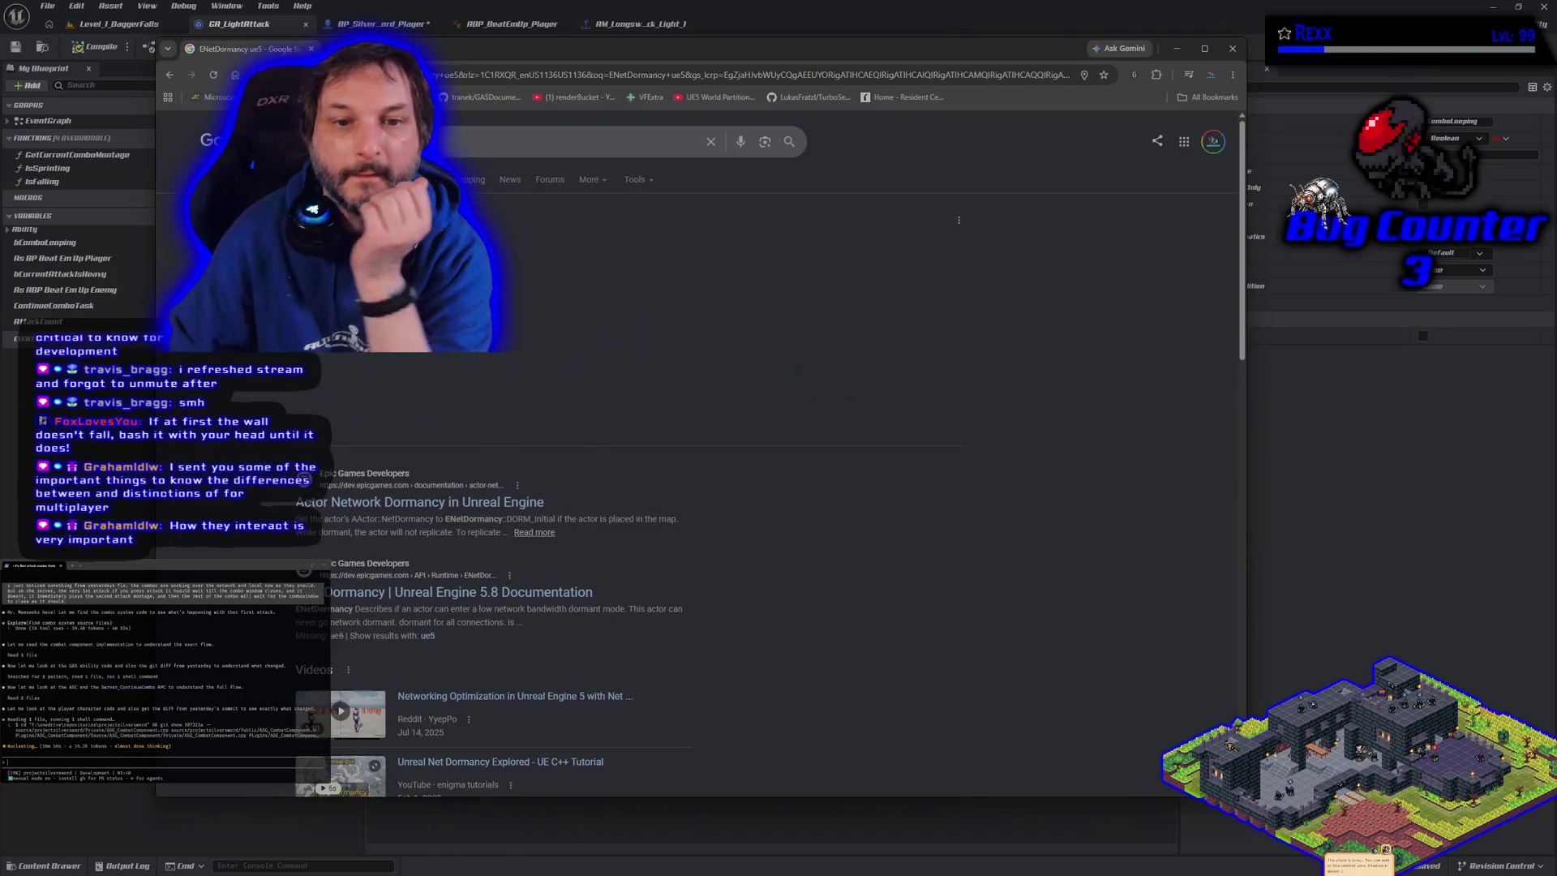
pyautogui.click(408, 504)
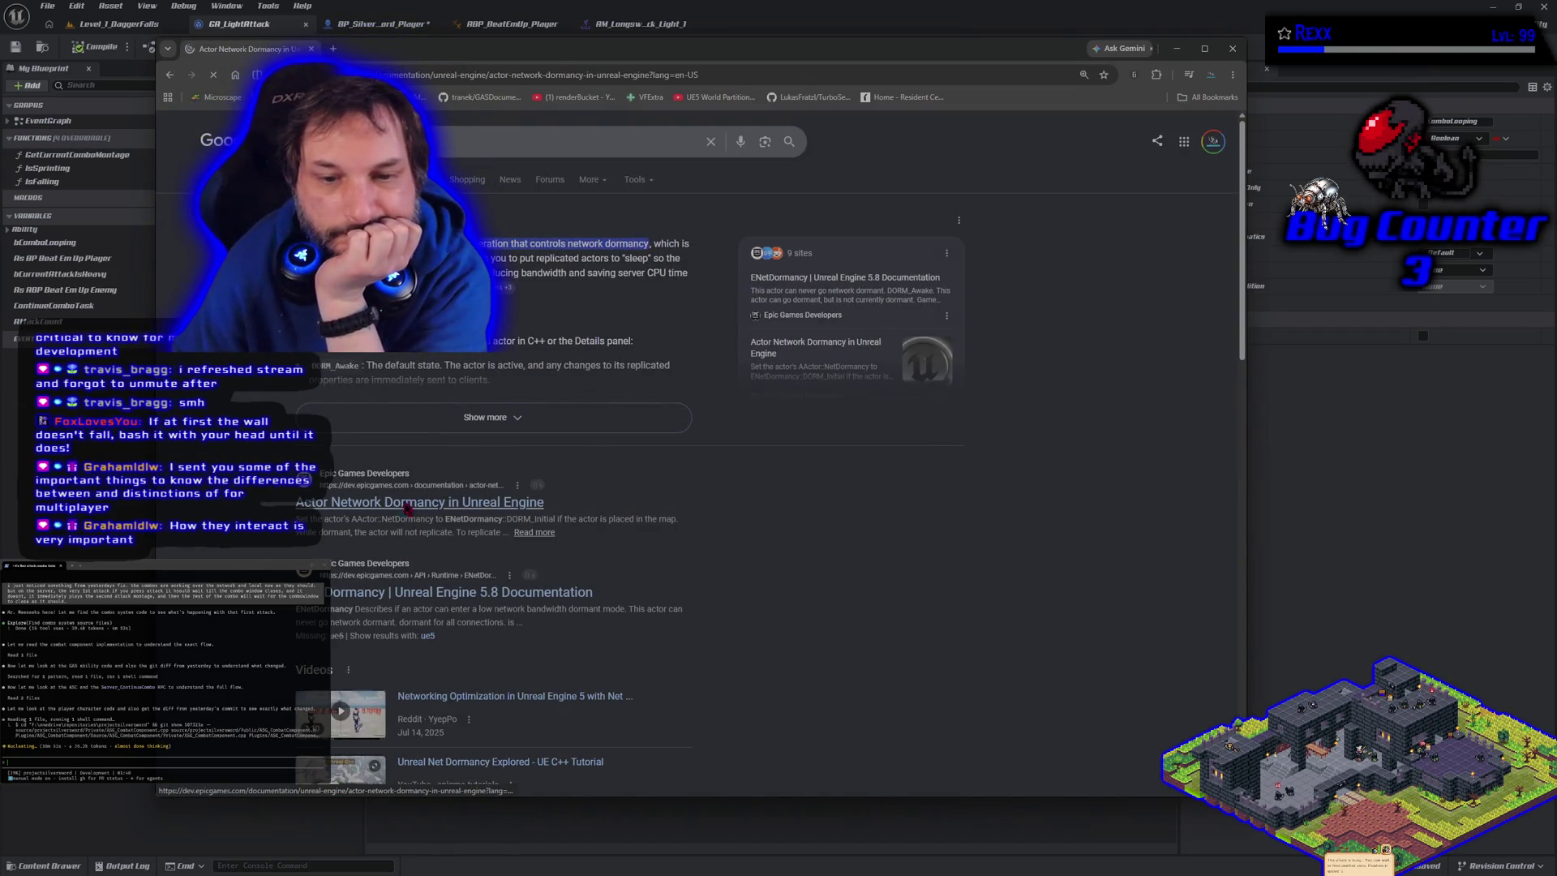
# Scroll through the opening sections of the Actor Network Dormancy documentation page
pyautogui.scroll(-2, 686, 604)
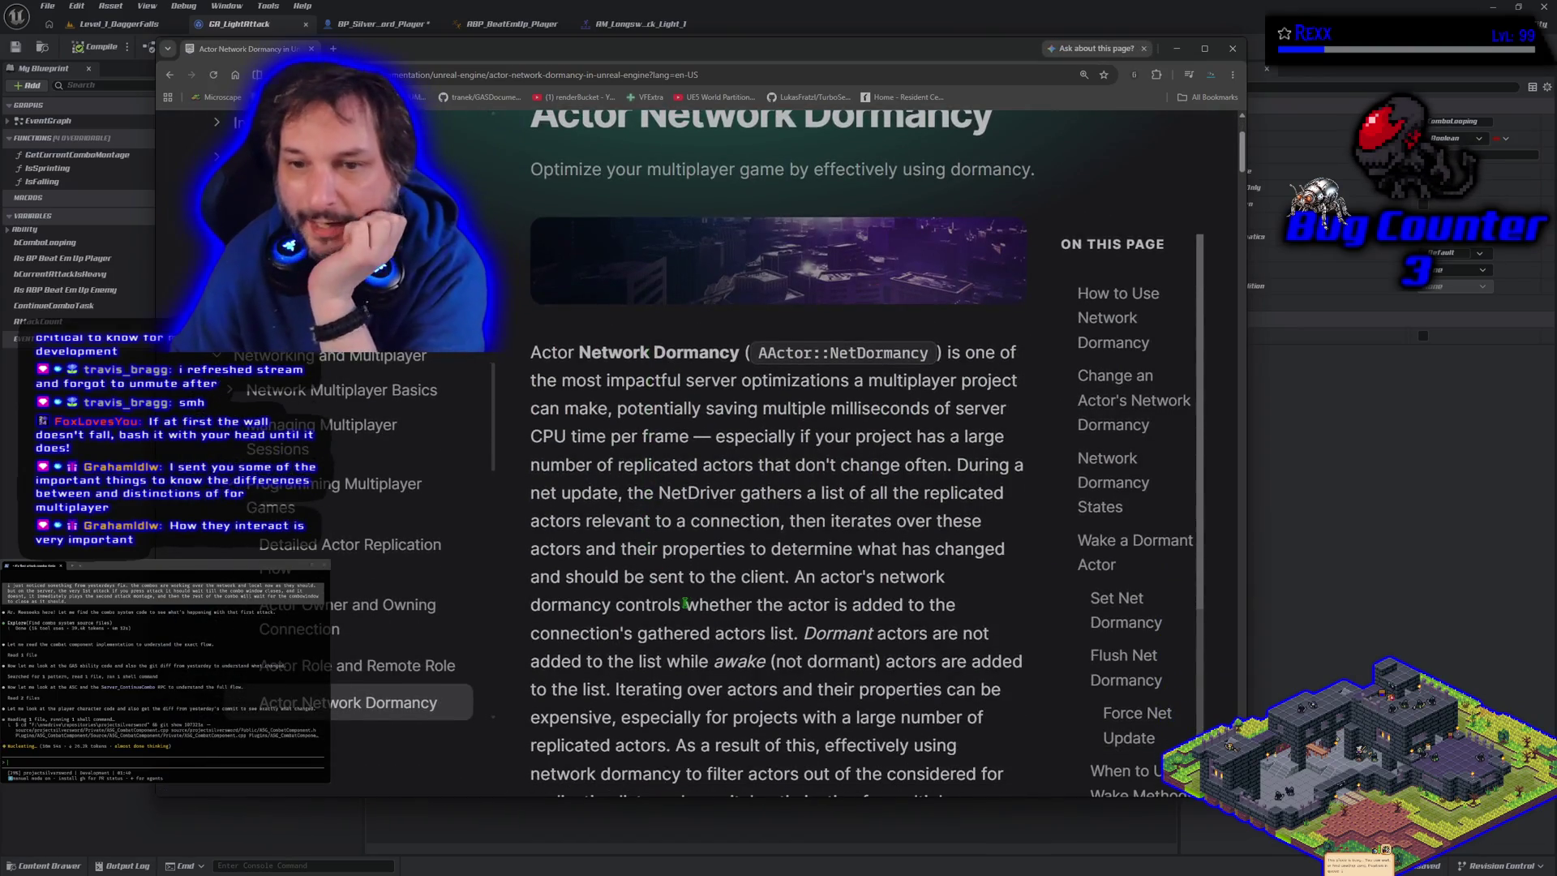
pyautogui.scroll(1, 685, 604)
pyautogui.scroll(-2, 685, 603)
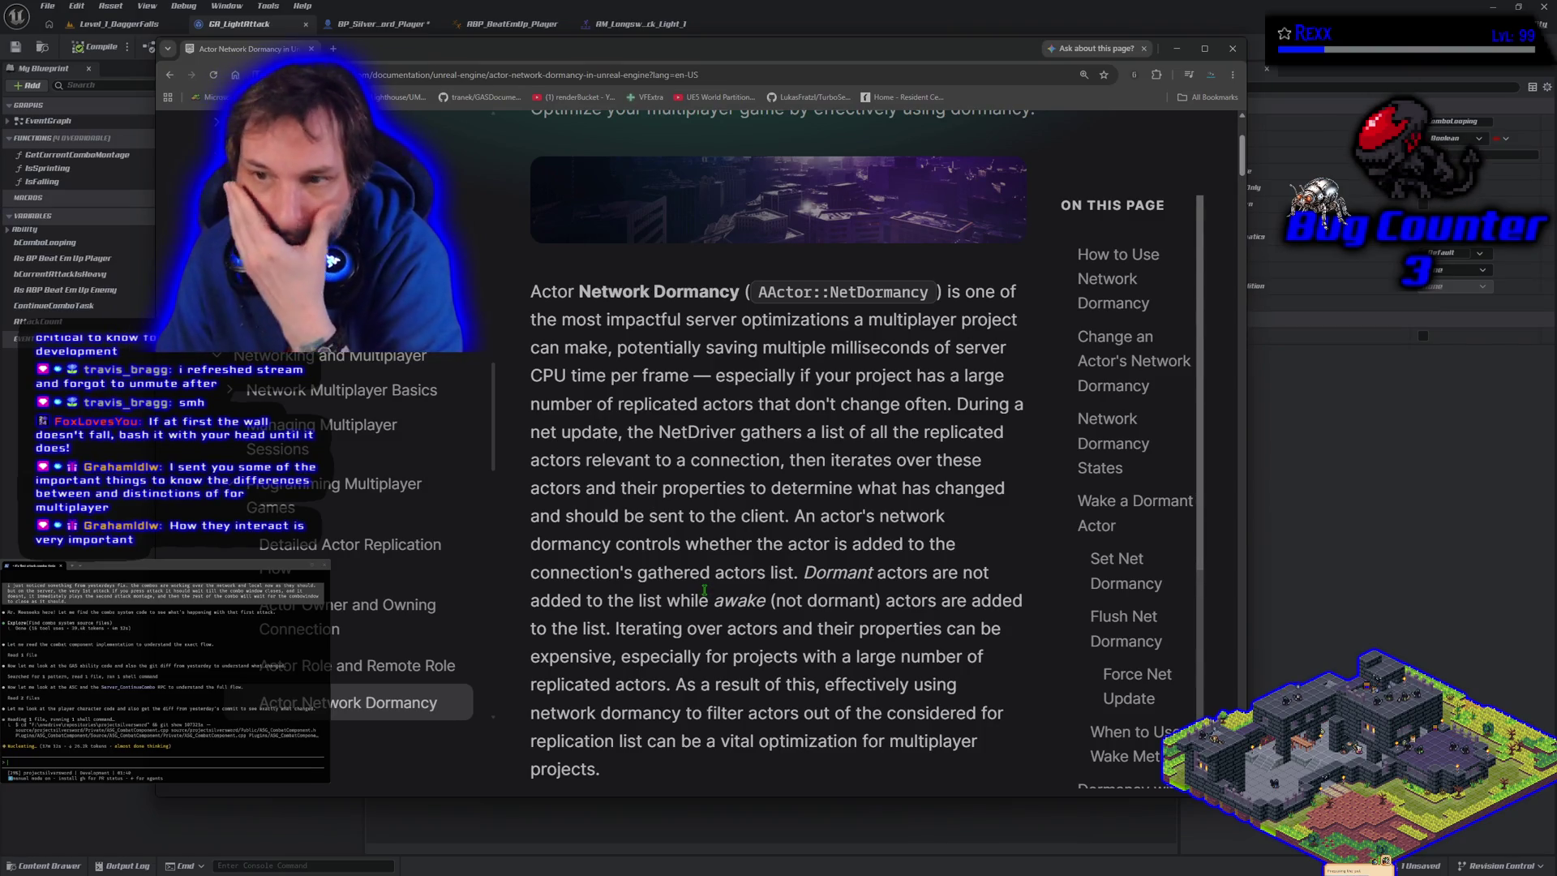
pyautogui.scroll(-1, 704, 589)
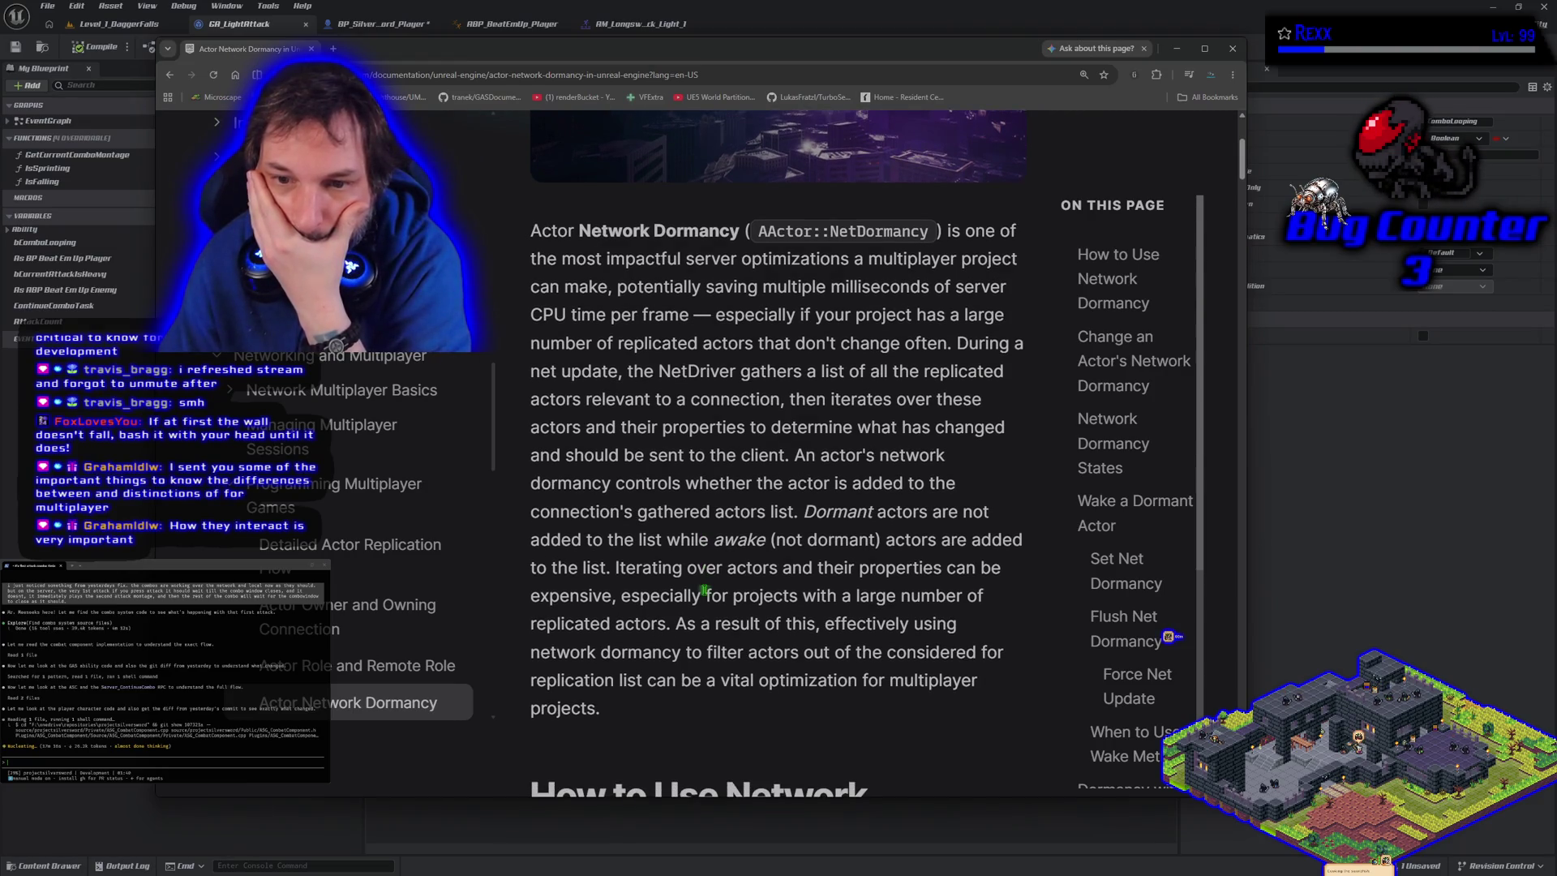
pyautogui.scroll(-2, 704, 590)
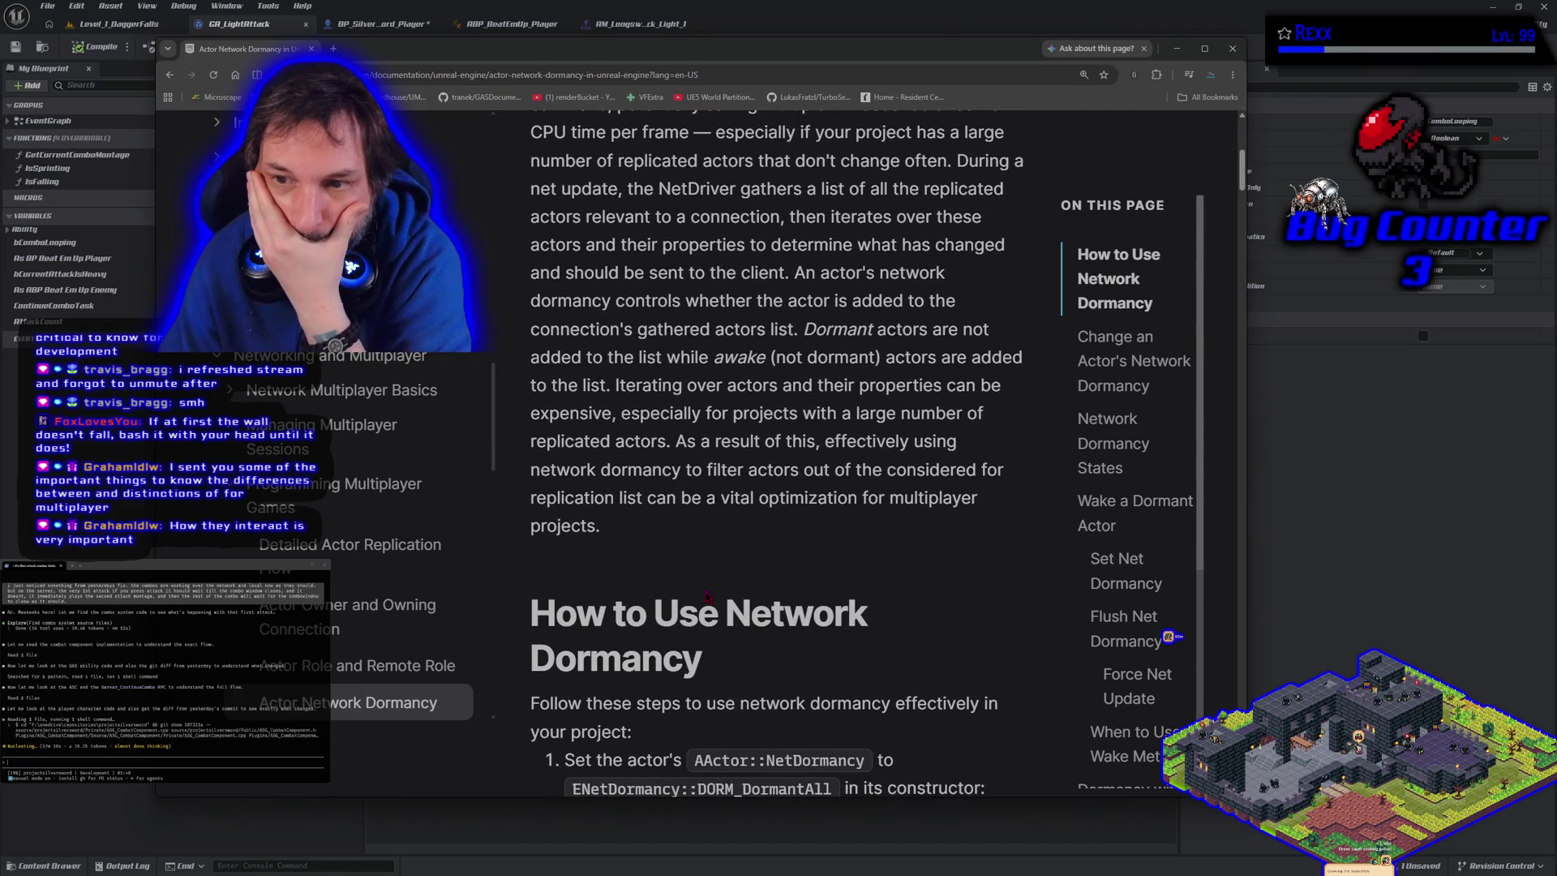
pyautogui.scroll(-1, 708, 596)
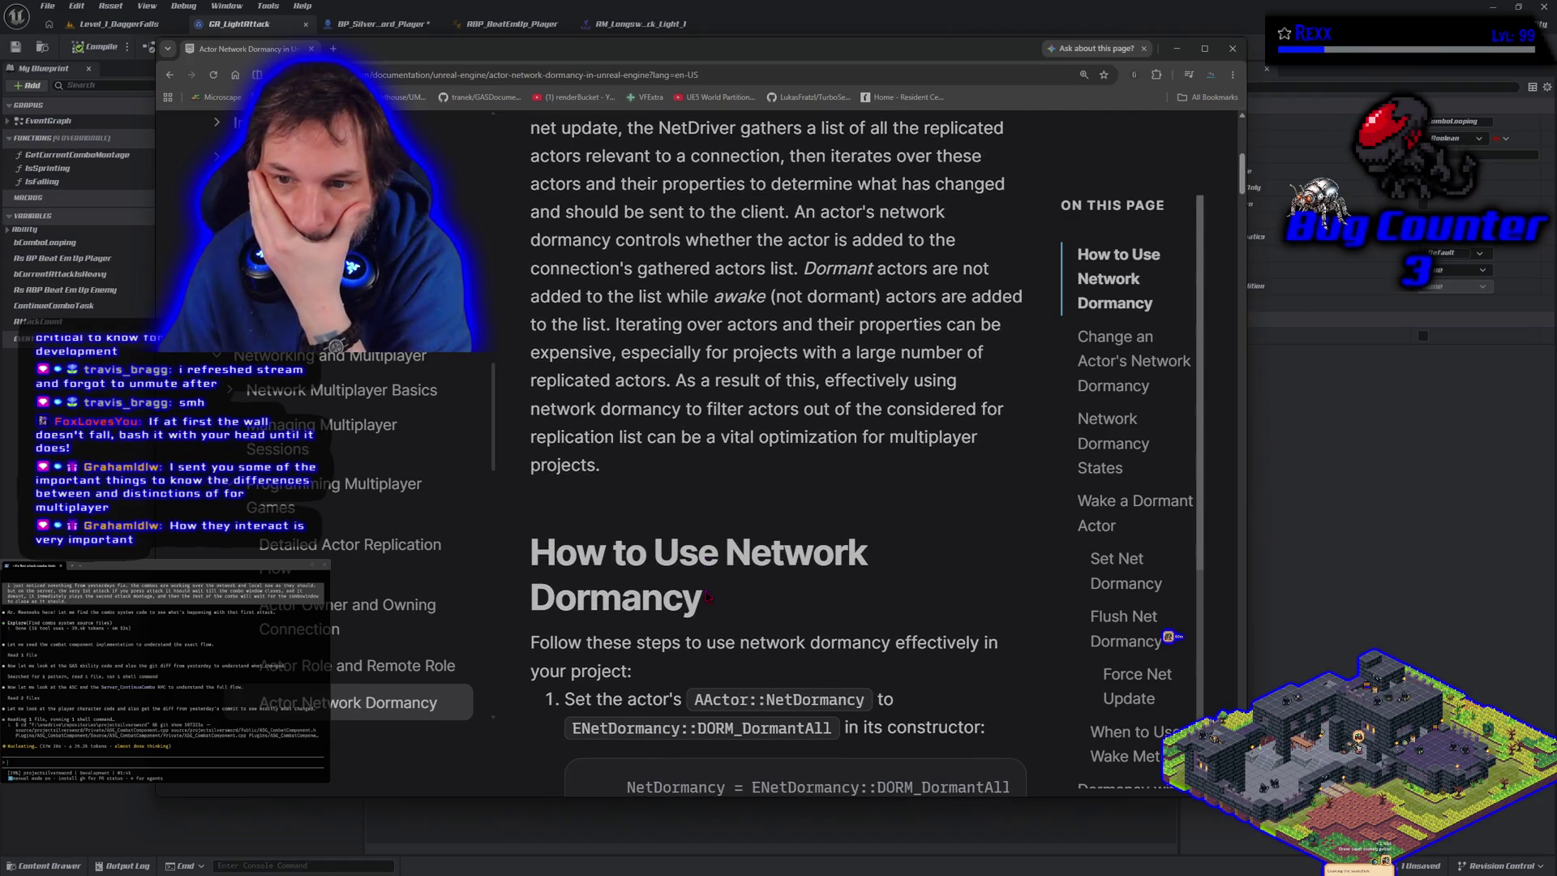
# Read the rest of the dormancy page, then close Chrome to return to the GA_LightAttack graph
pyautogui.scroll(-5, 707, 598)
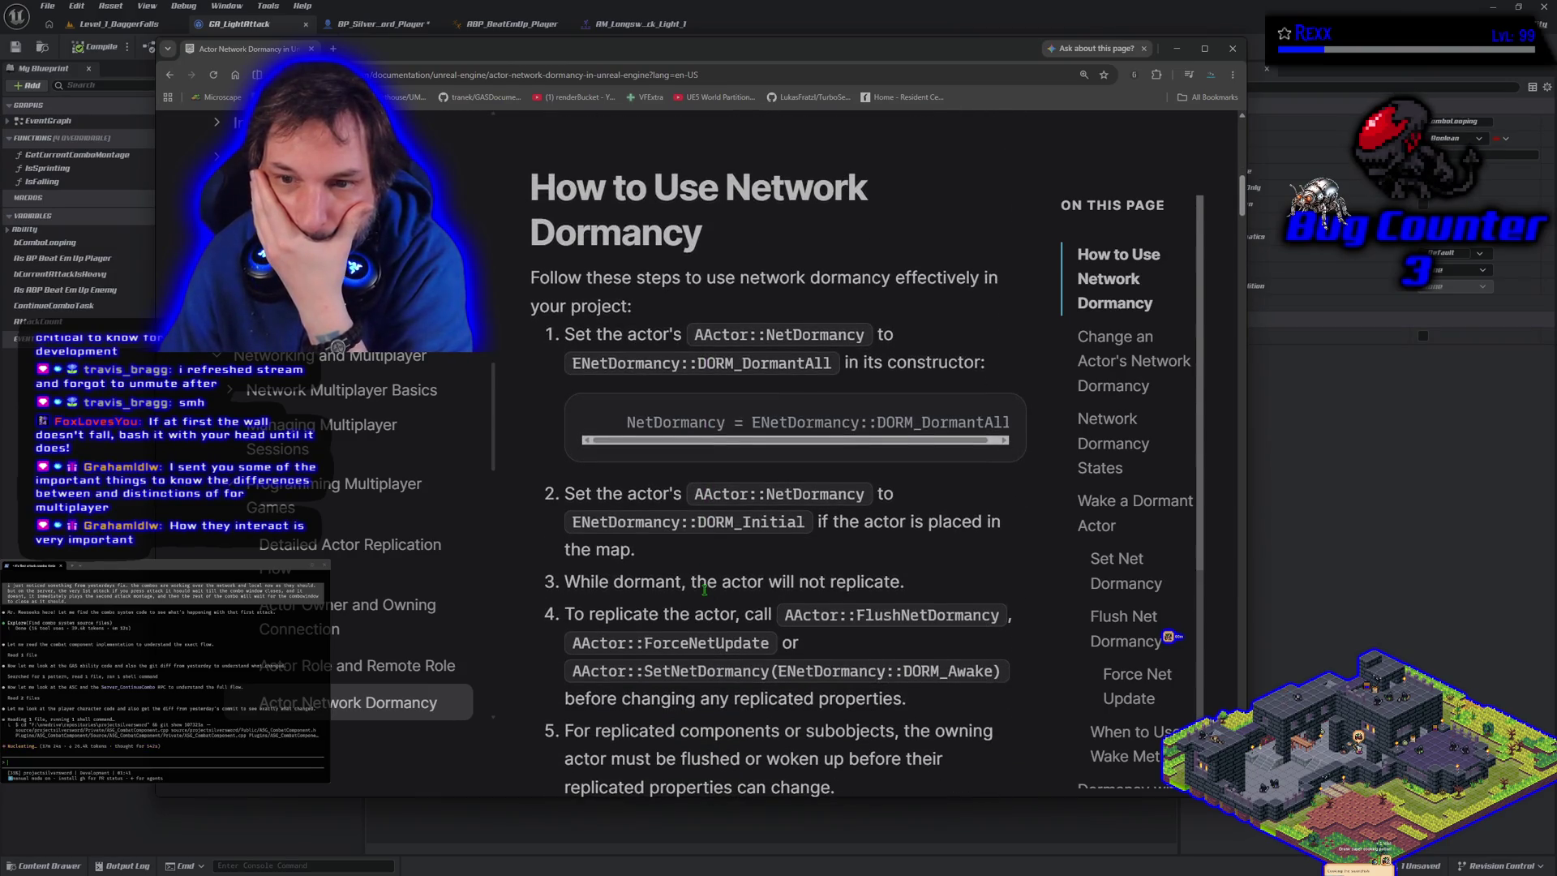
pyautogui.scroll(-3, 704, 590)
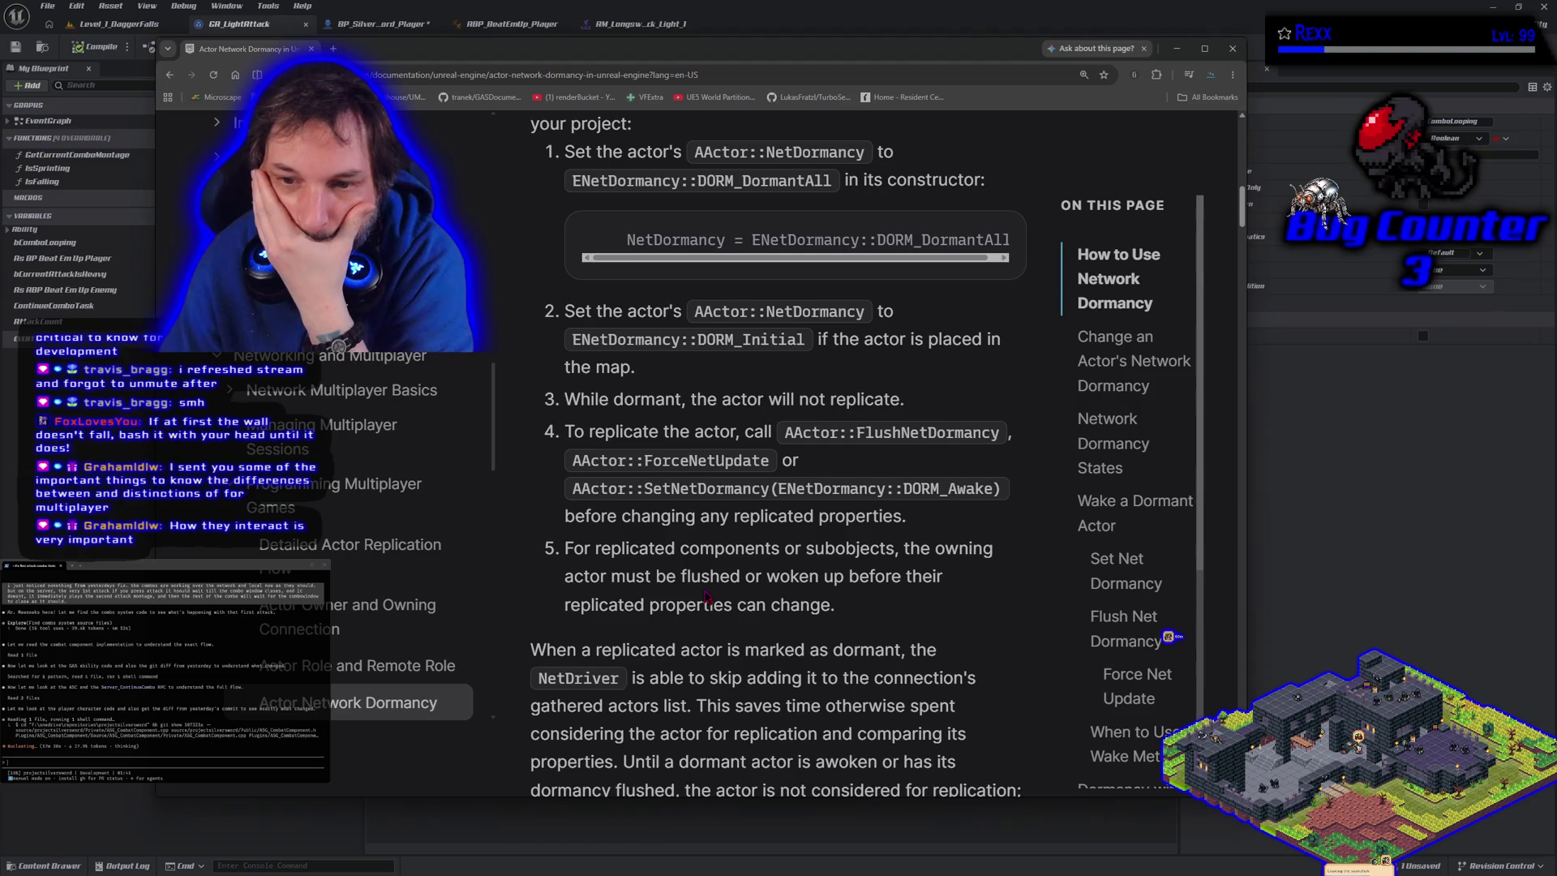
pyautogui.scroll(-1, 706, 597)
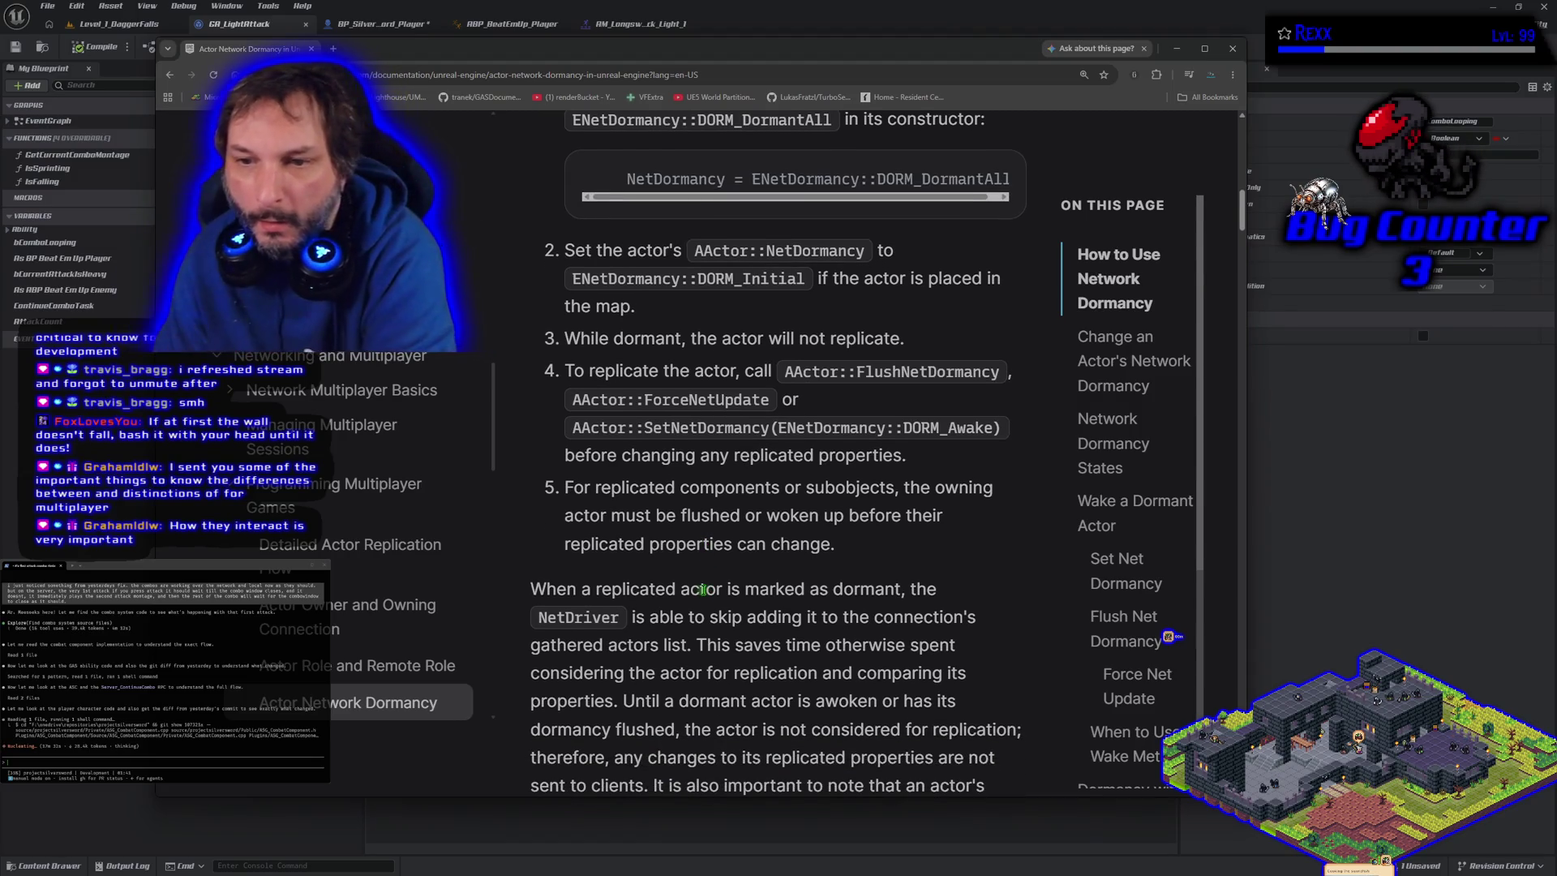
pyautogui.scroll(-5, 704, 590)
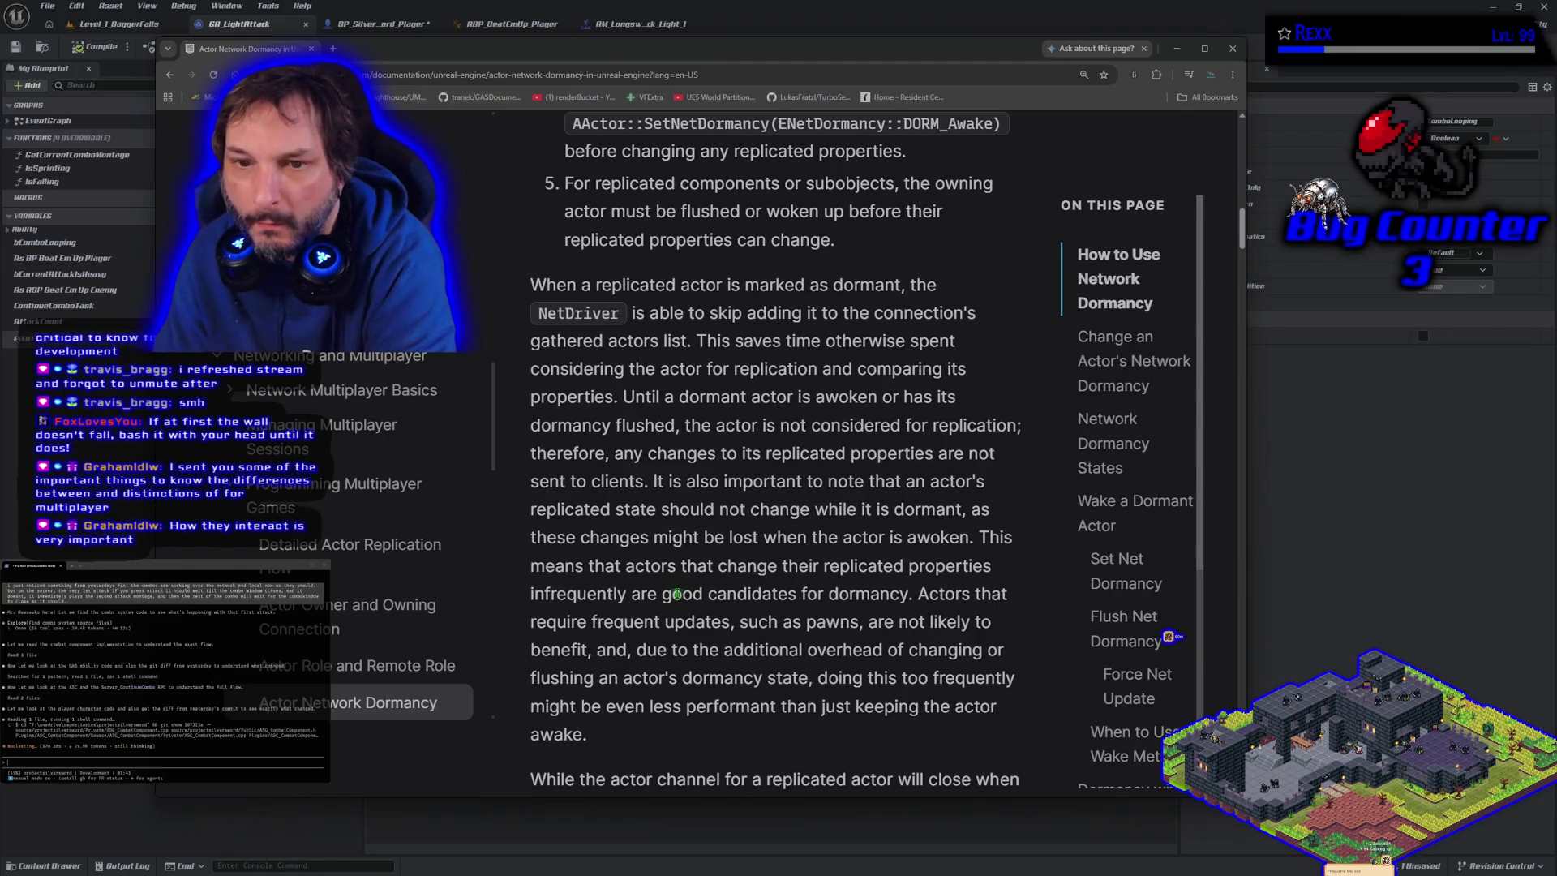
pyautogui.scroll(-2, 678, 594)
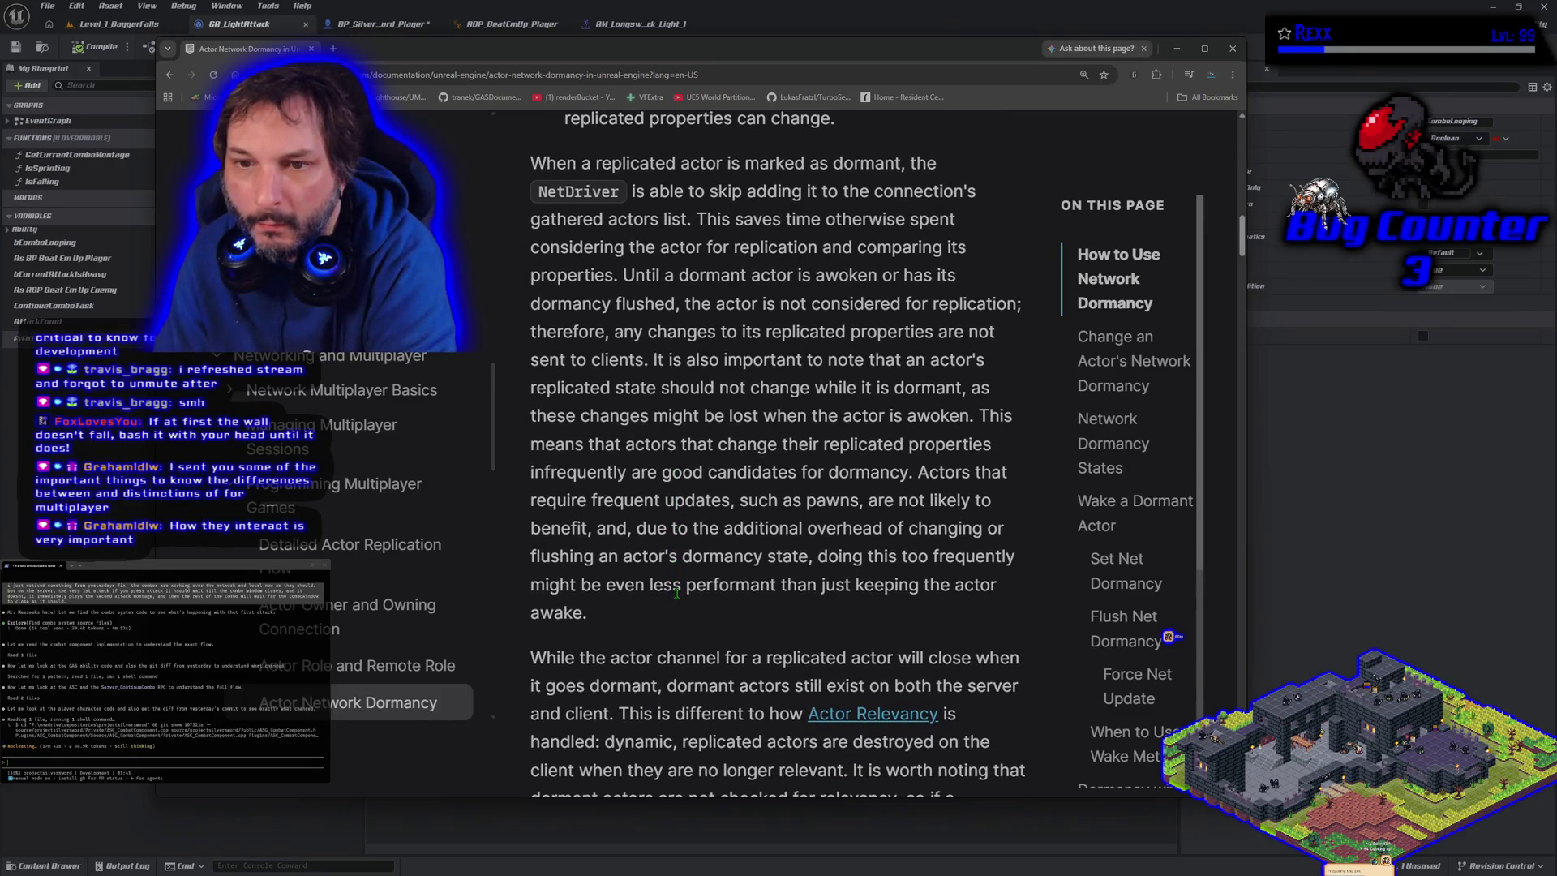
pyautogui.scroll(-1, 676, 594)
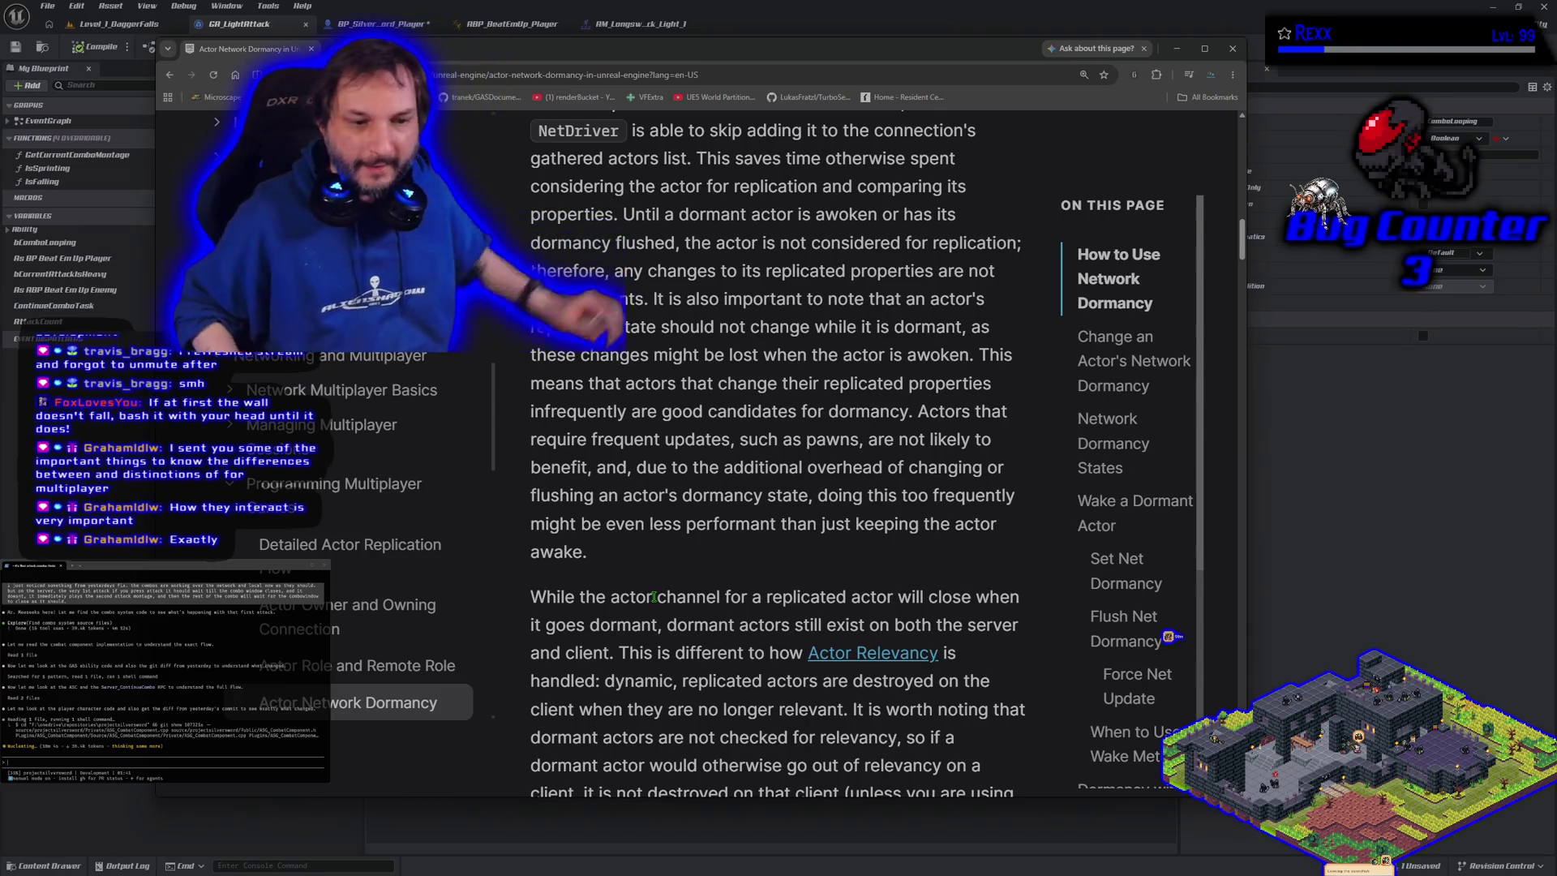
pyautogui.click(1231, 50)
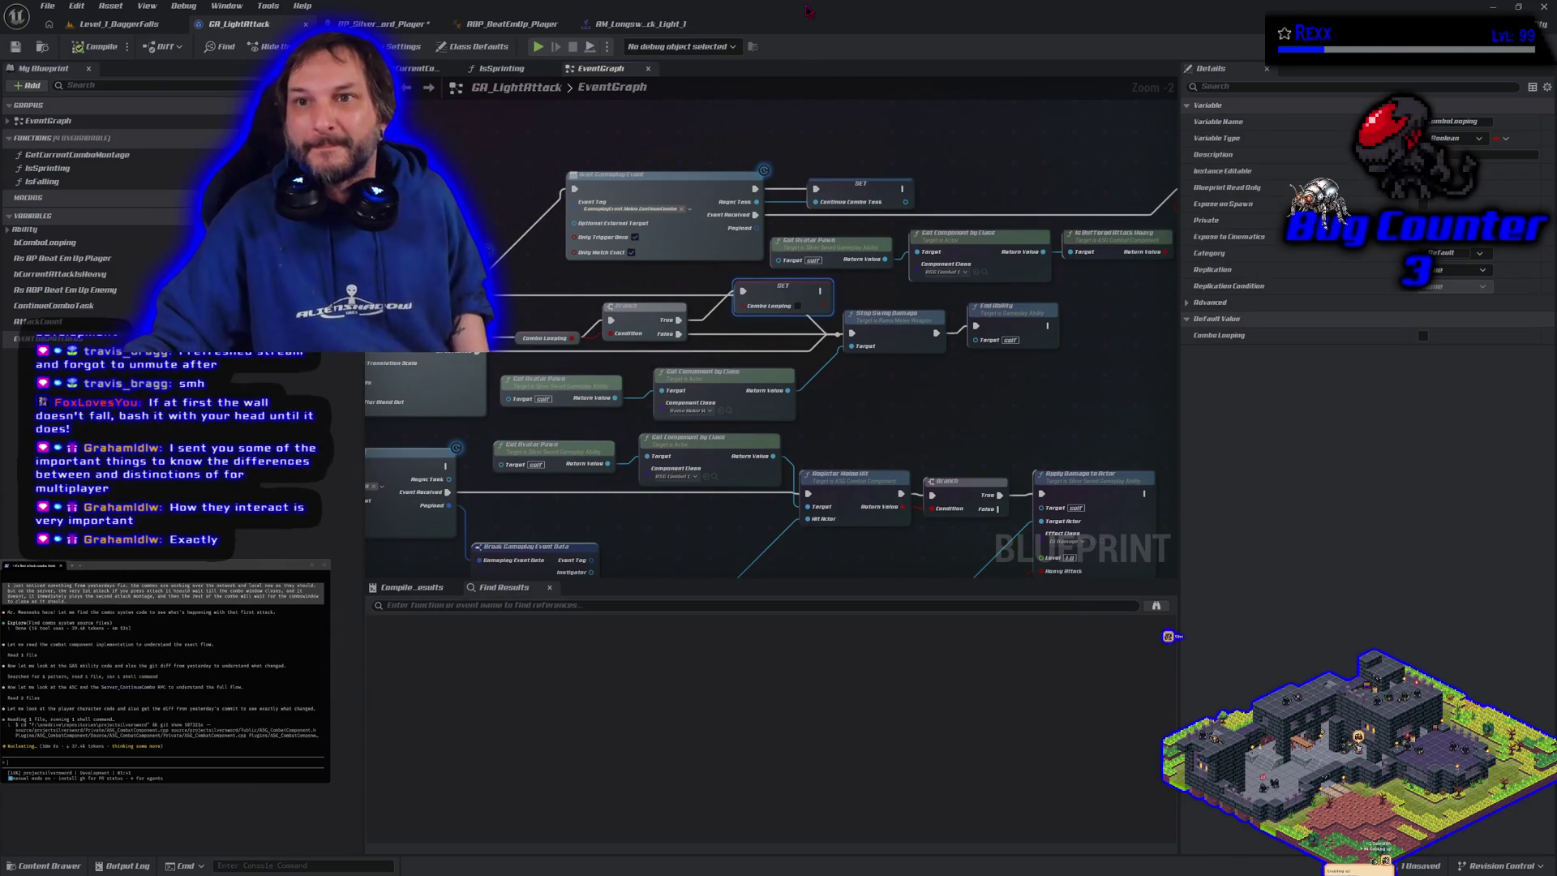
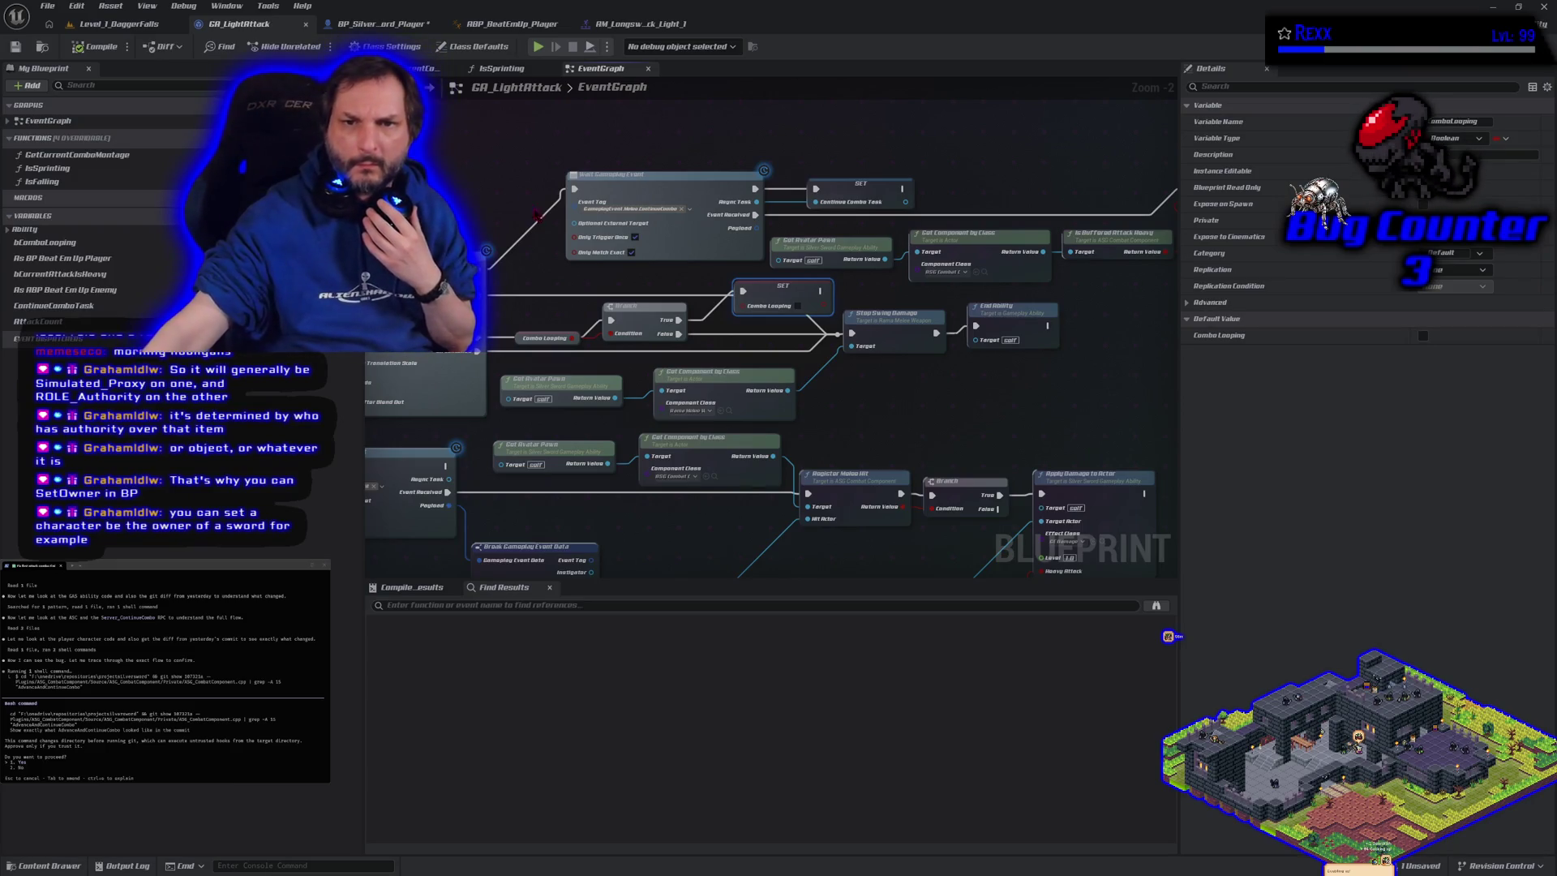
# In BP_SilverSword_Player's event graph, search 'set ow' and add a Set Owner node
pyautogui.click(382, 23)
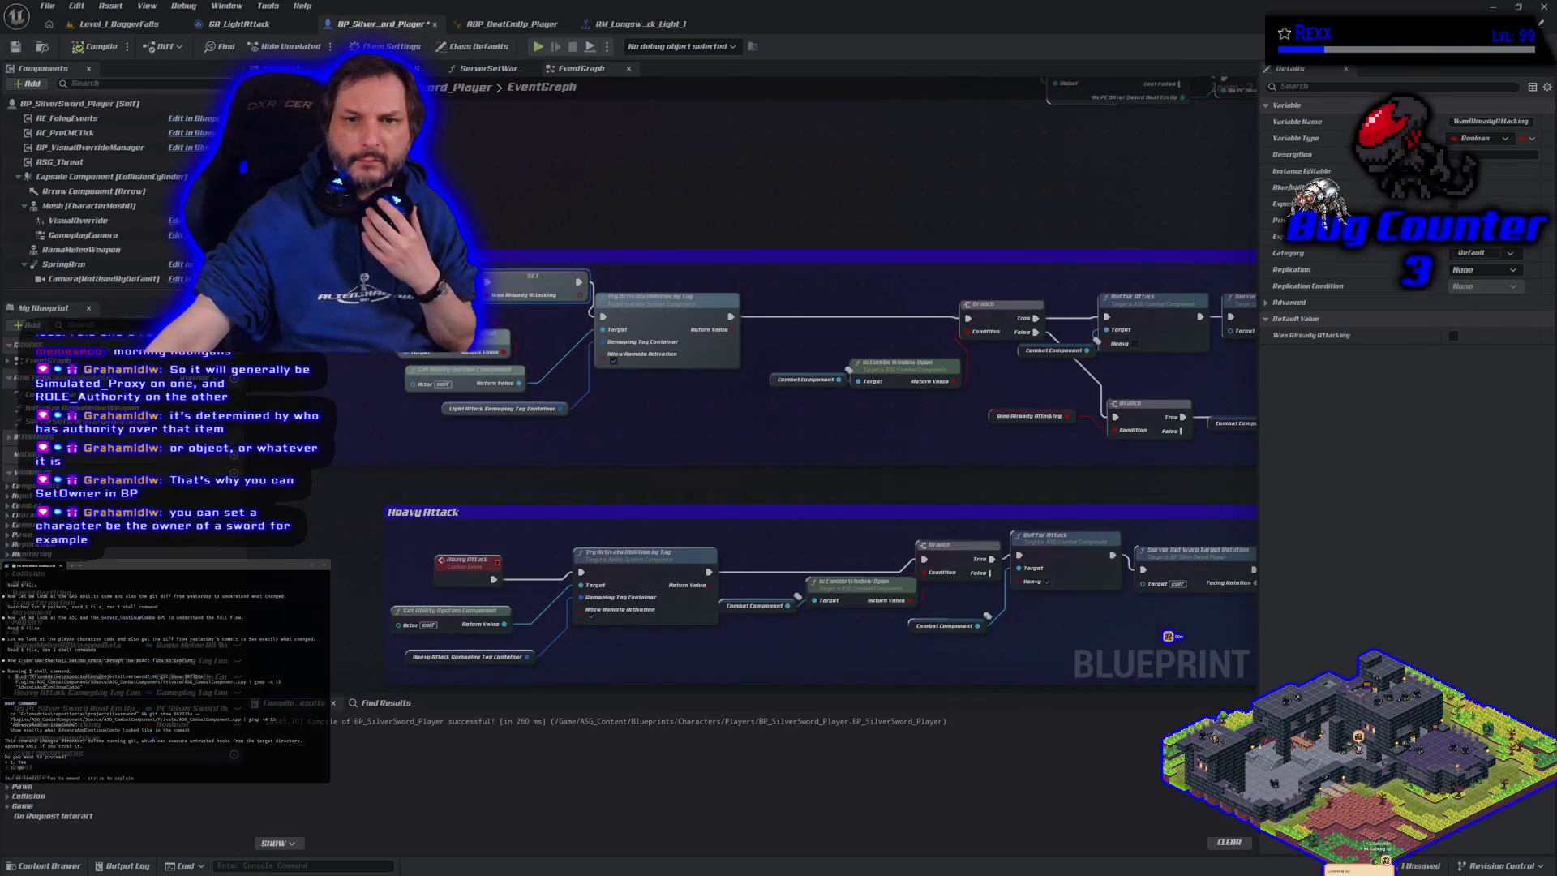
pyautogui.rightClick(431, 211)
pyautogui.write('set ow')
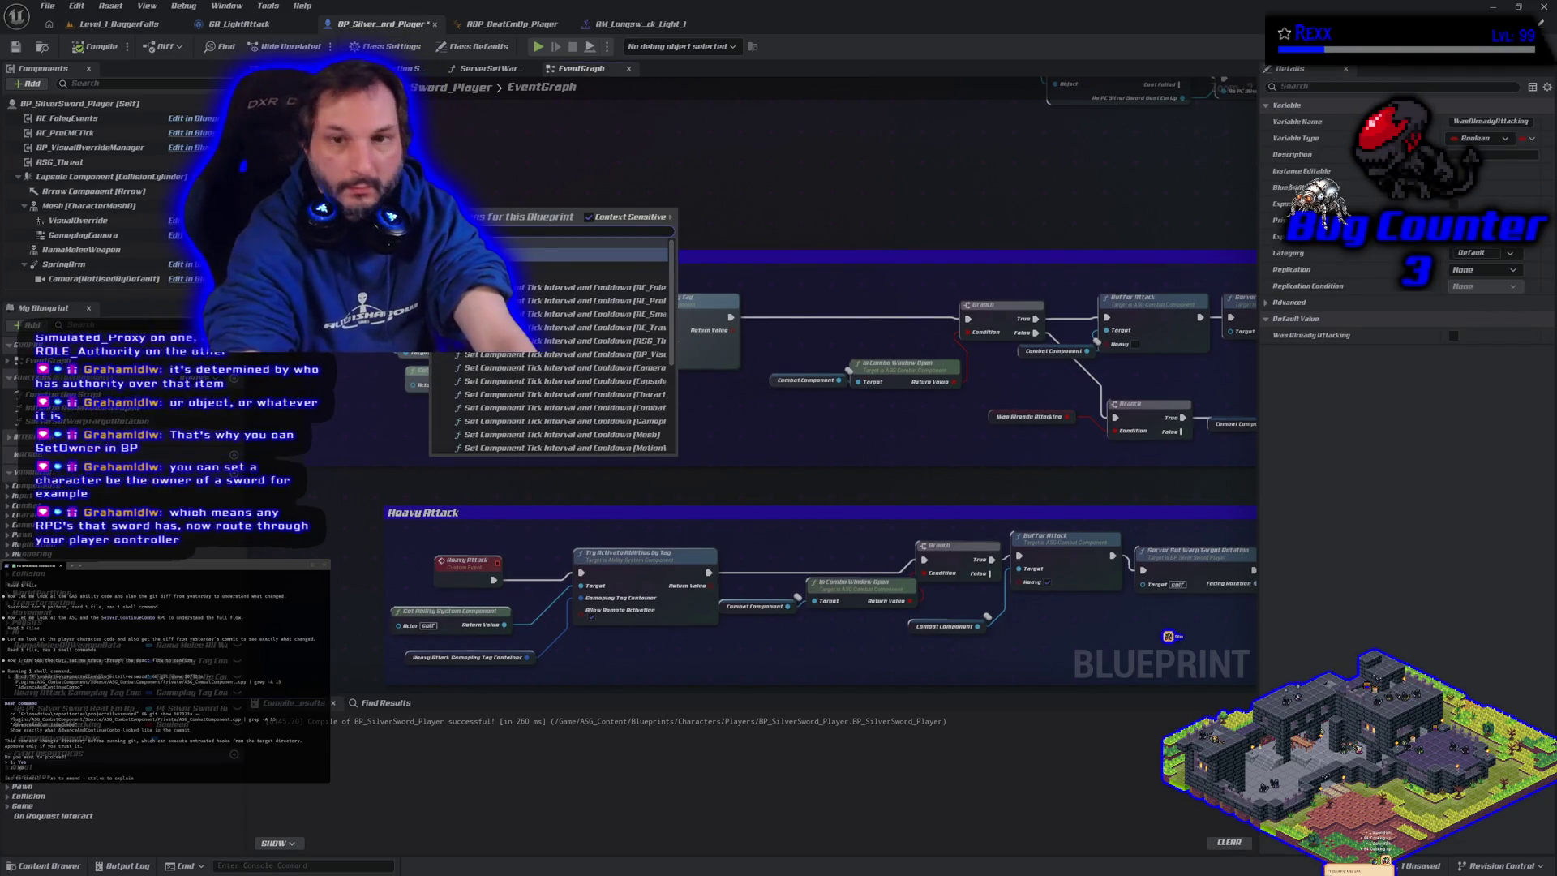
pyautogui.press('Return')
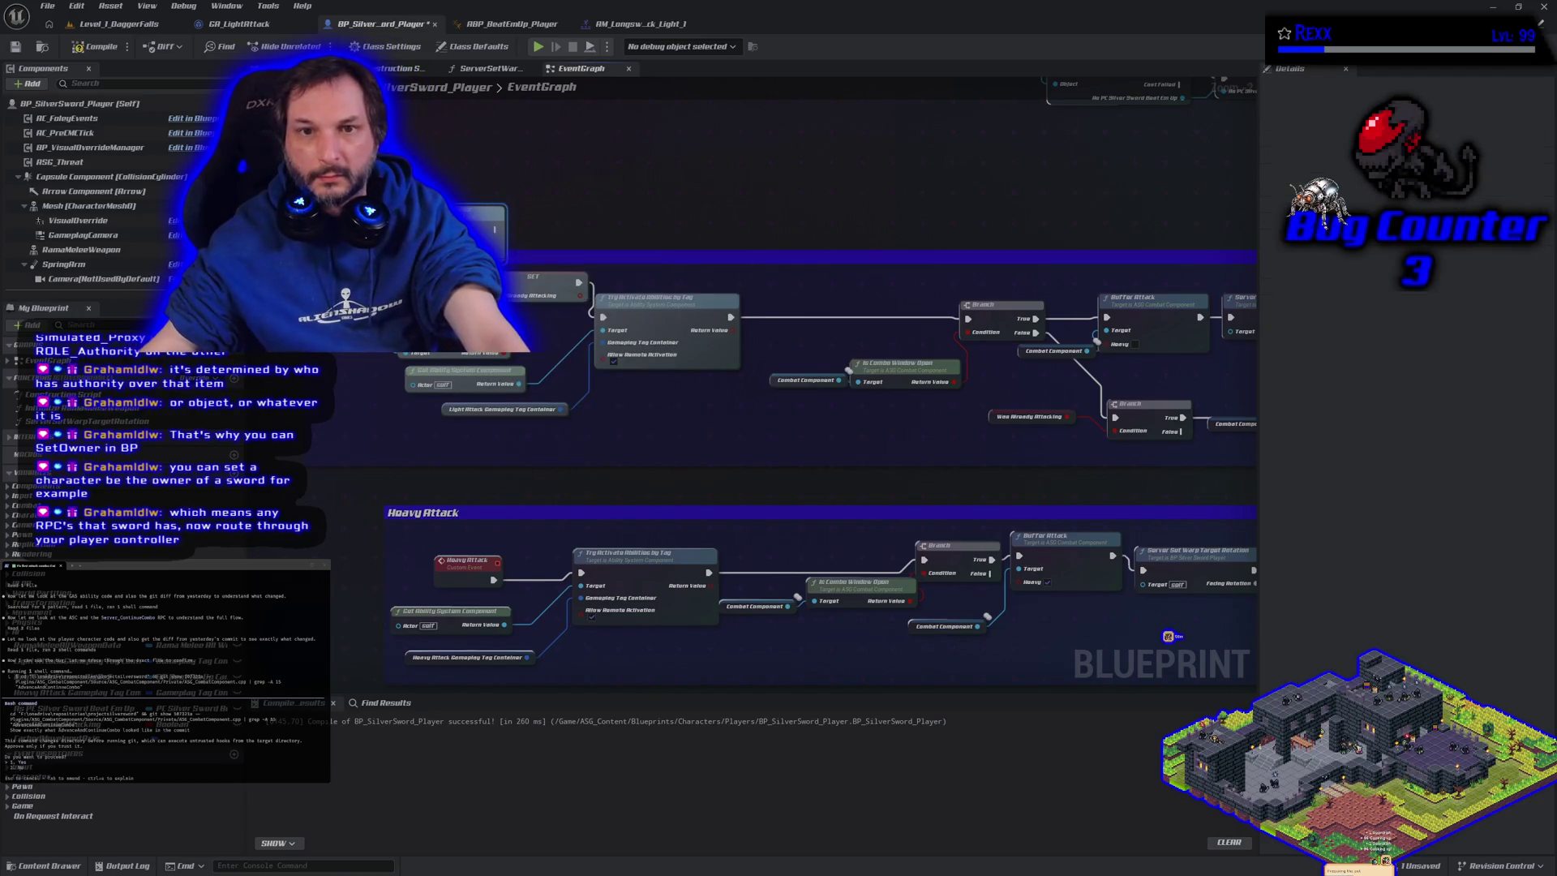
pyautogui.scroll(2, 442, 195)
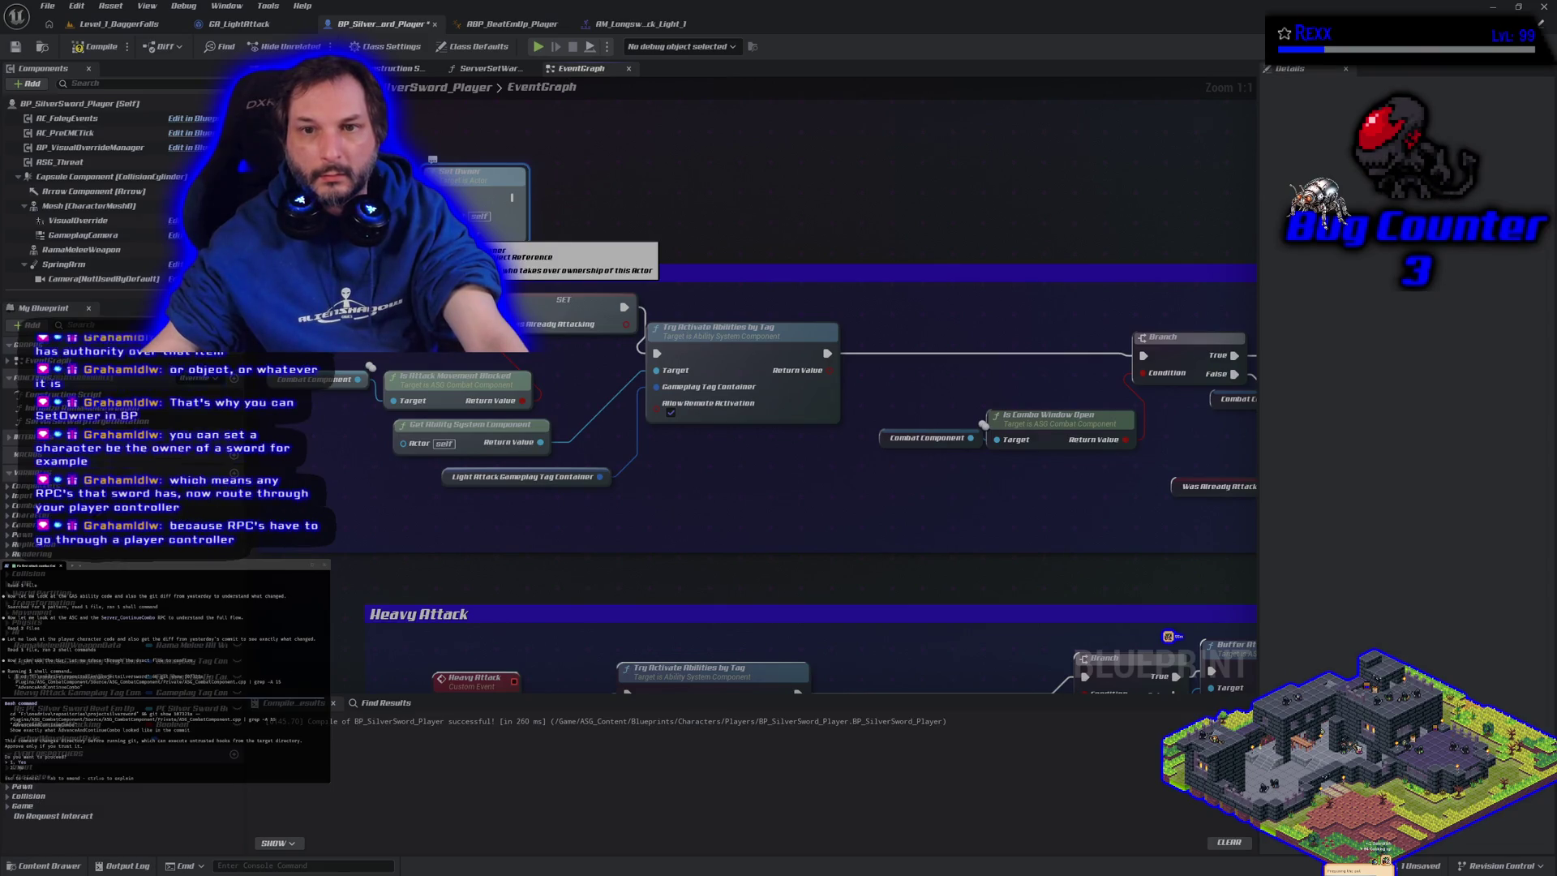
# Drag a connection from the Set Owner node, dismiss the action list, and switch to Rider
pyautogui.moveTo(430, 234)
pyautogui.mouseDown()
pyautogui.moveTo(454, 324)
pyautogui.moveTo(353, 218)
pyautogui.mouseUp()
pyautogui.press('Escape')
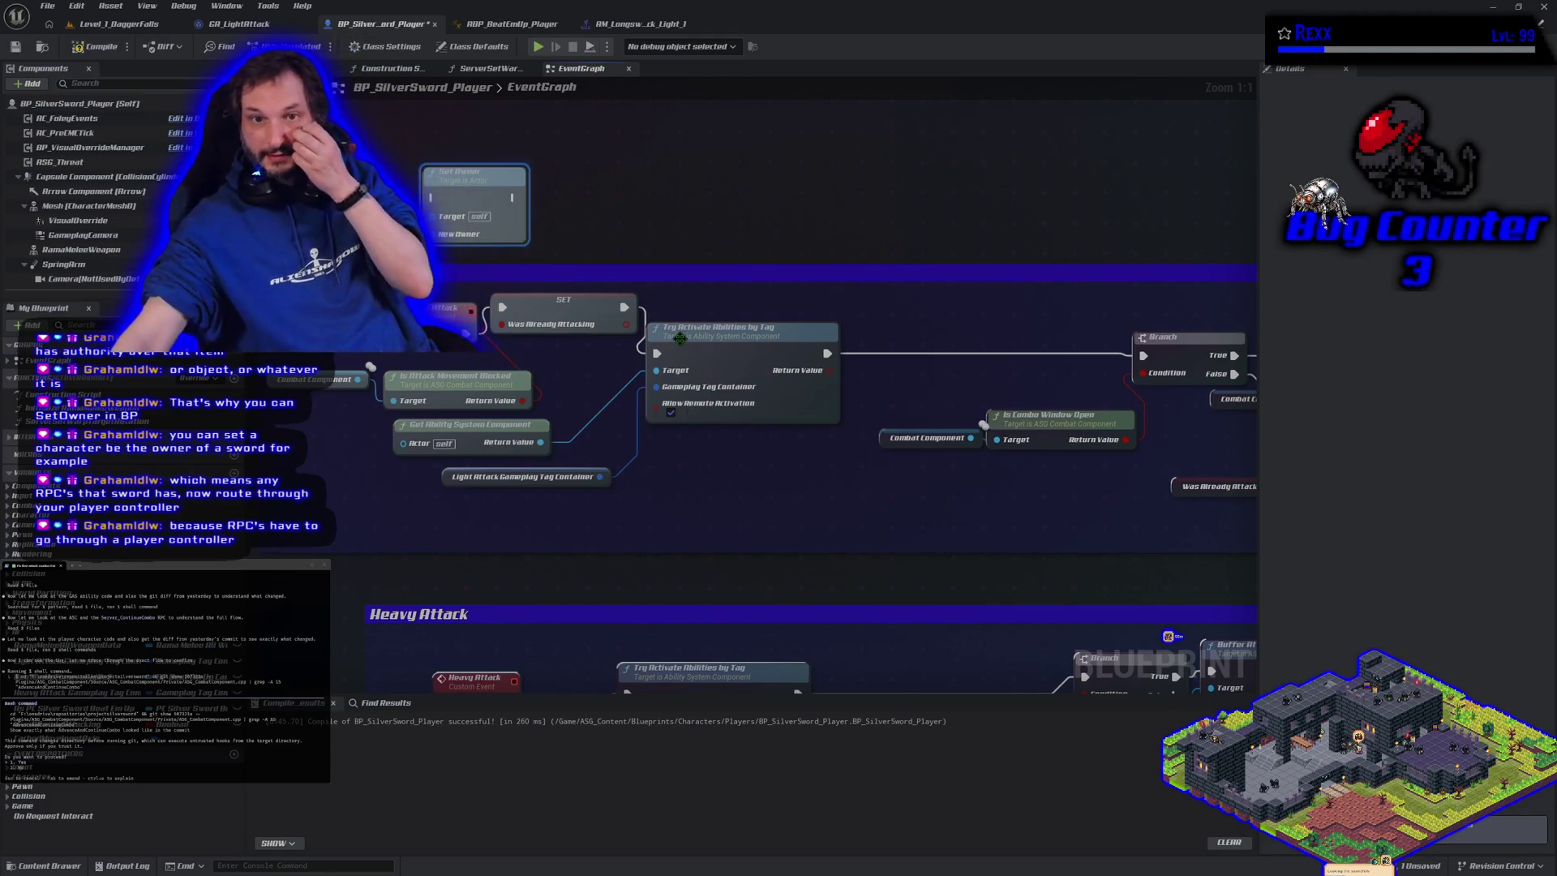
pyautogui.moveTo(684, 345)
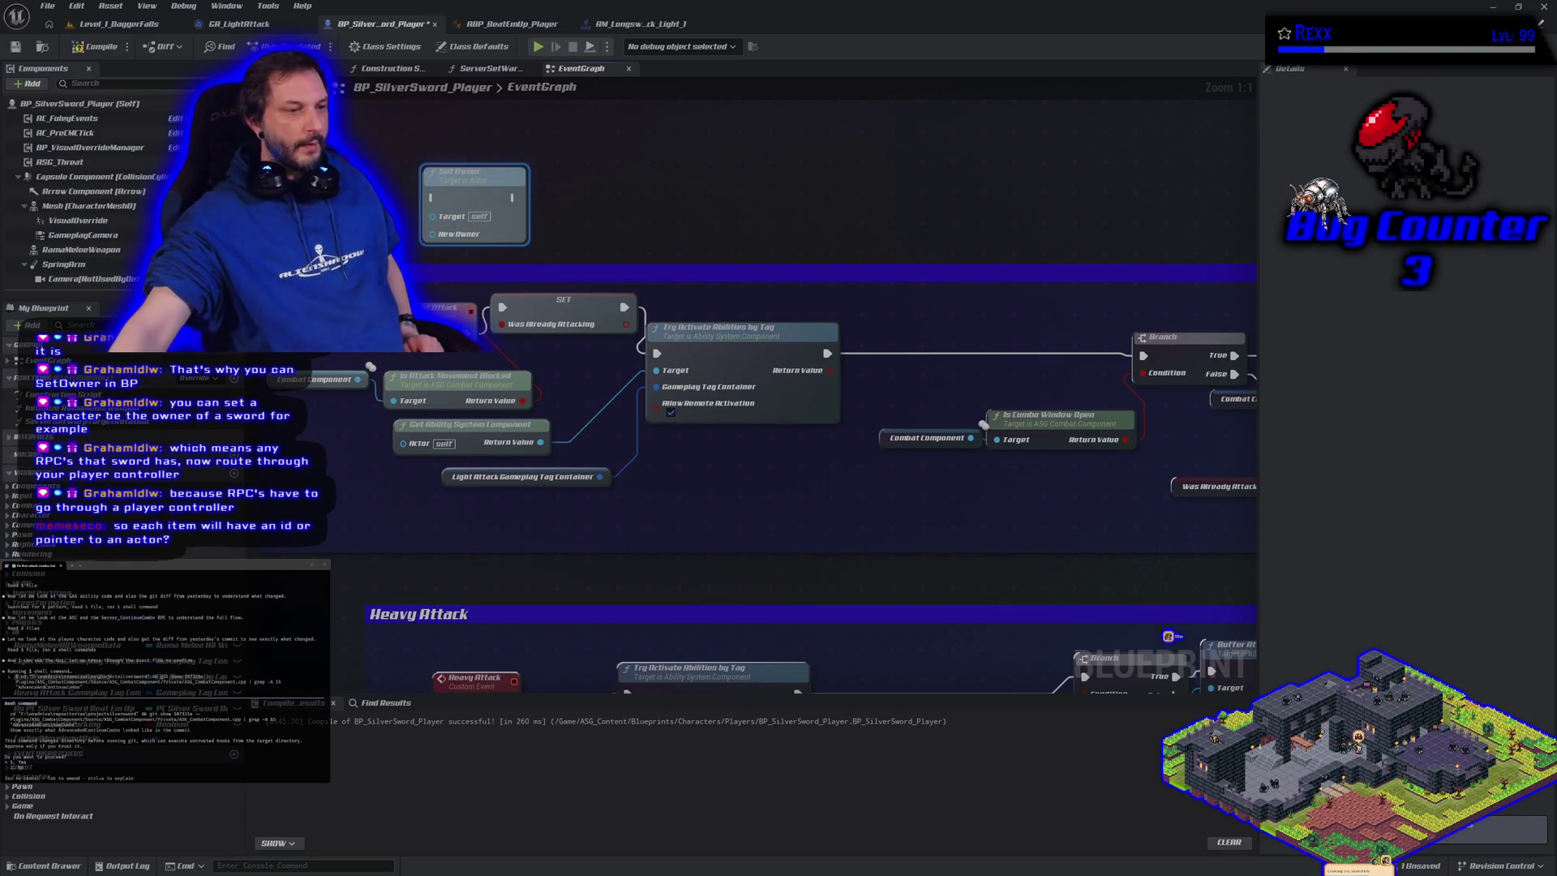
pyautogui.hotkey('alt', 'Tab')
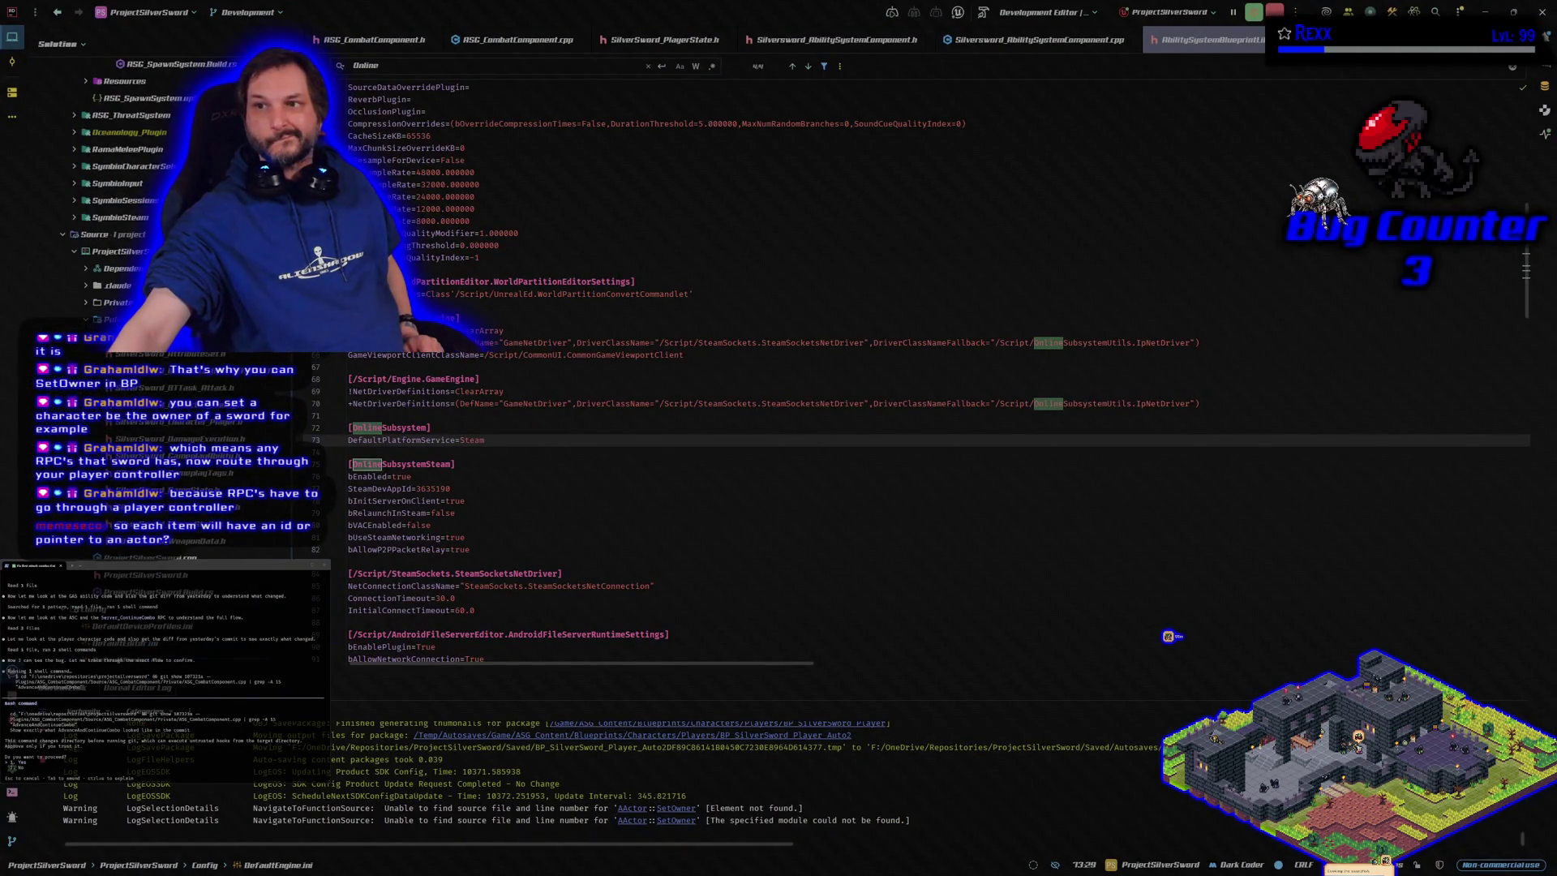
# Close the AbilitySystemBlueprintLibrary.h and ProjectSilverSword.Build.cs tabs in Rider, then return to Unreal Editor
pyautogui.hotkey('ctrl', 'Tab')
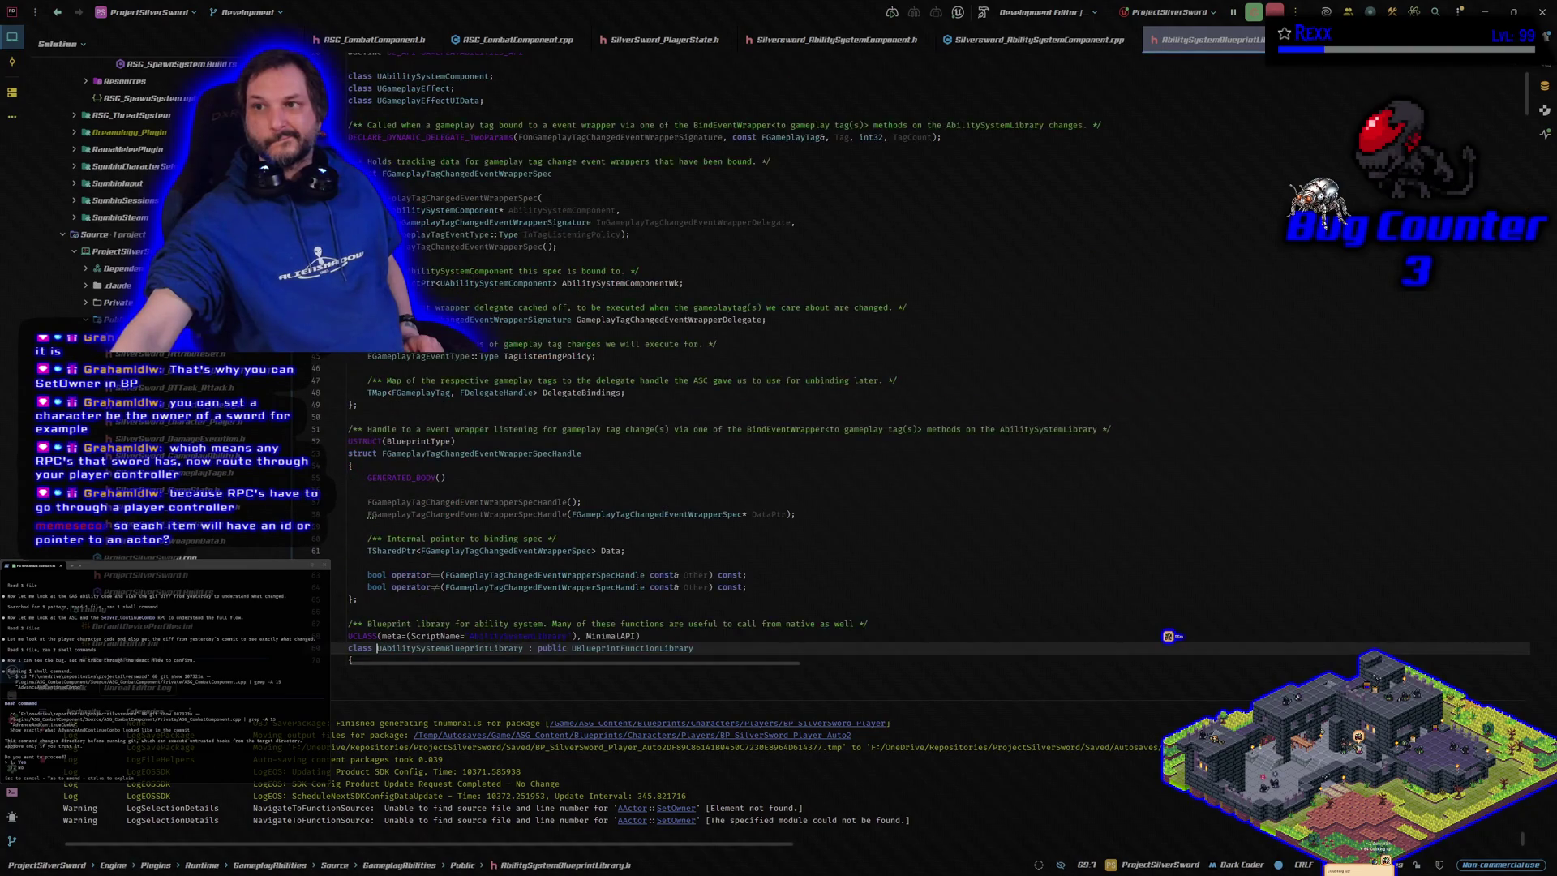
pyautogui.middleClick(1238, 47)
pyautogui.click(1298, 39)
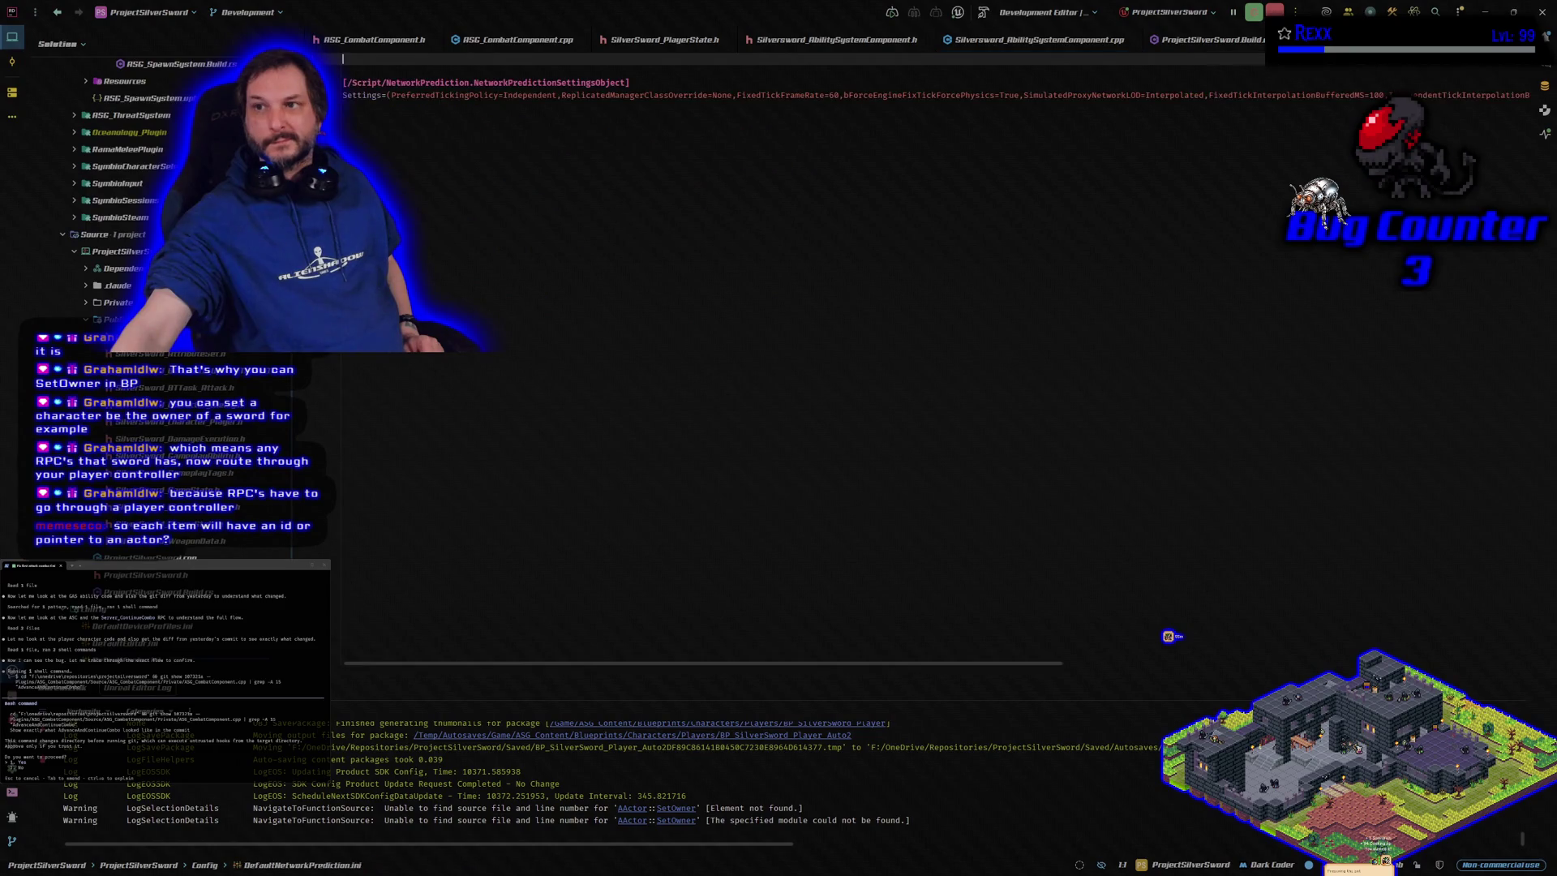
pyautogui.click(1201, 41)
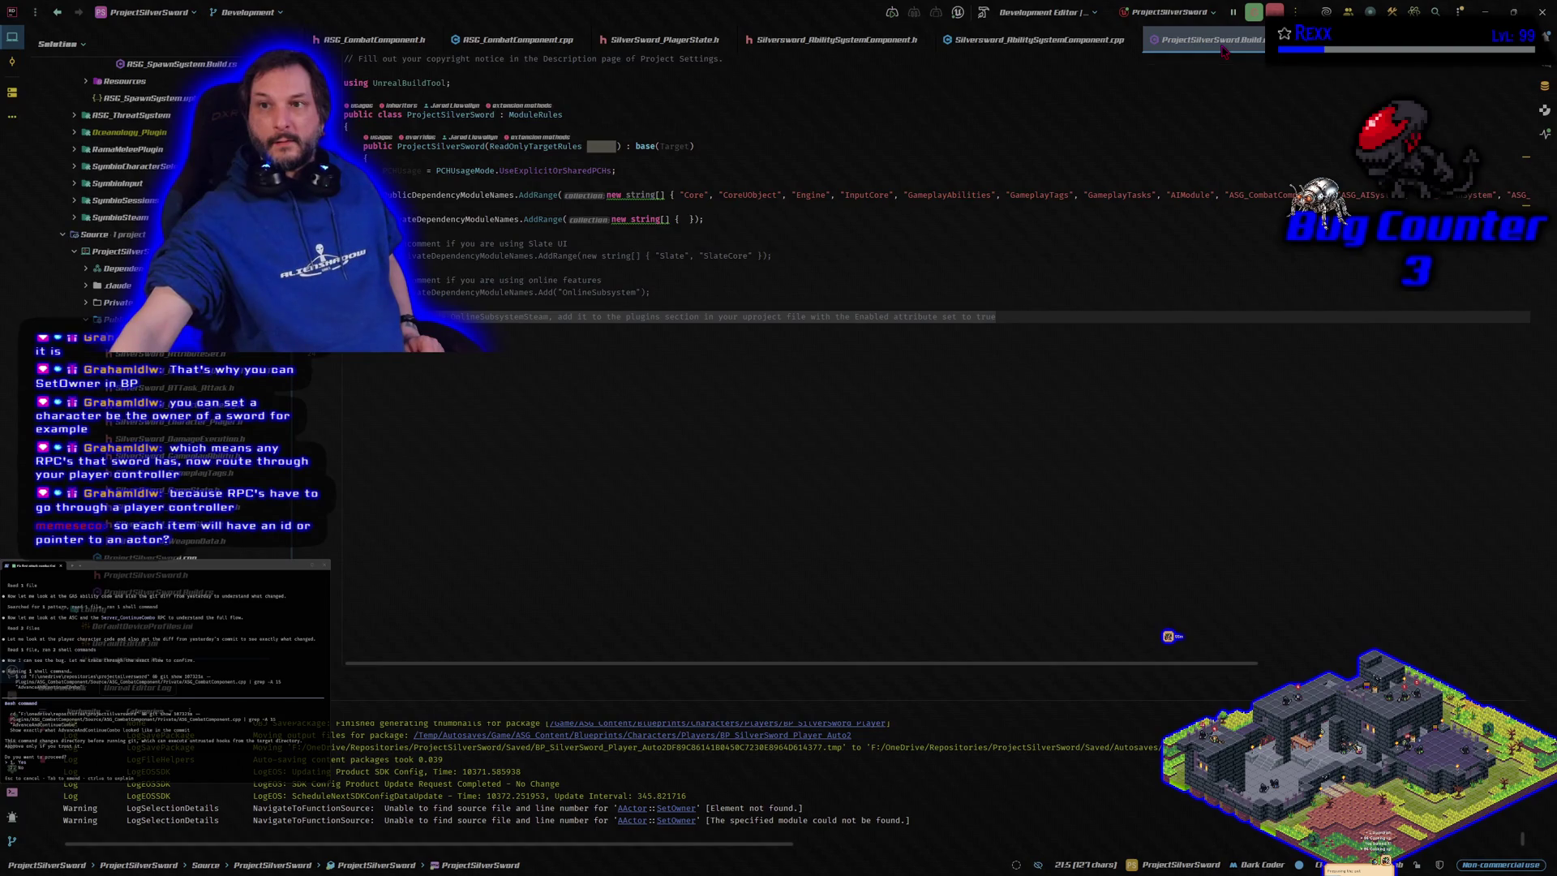
pyautogui.middleClick(1196, 42)
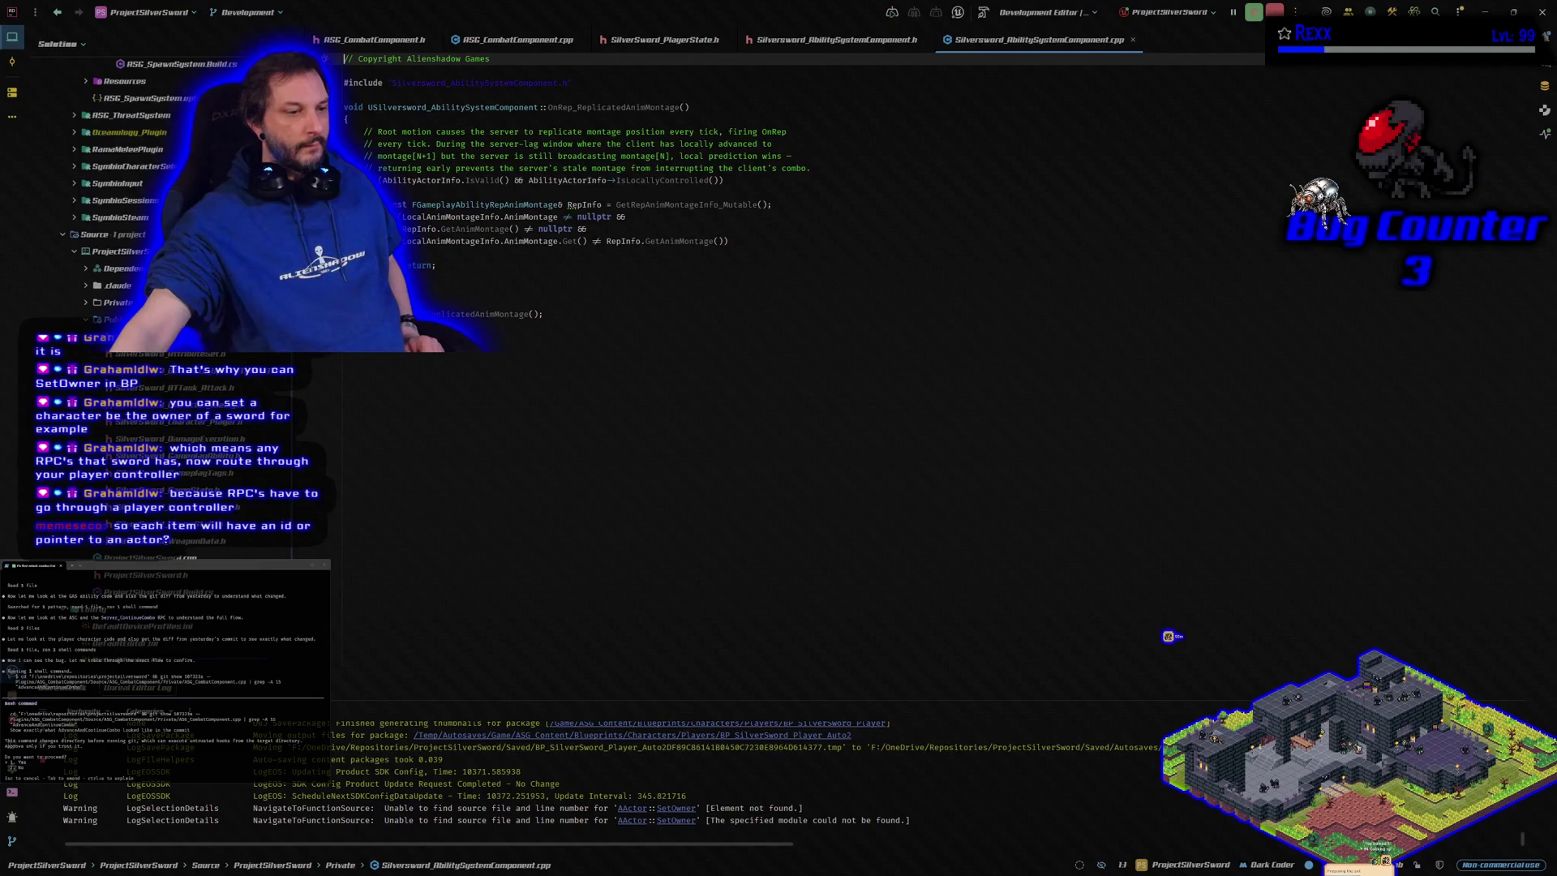
pyautogui.hotkey('alt', 'Tab')
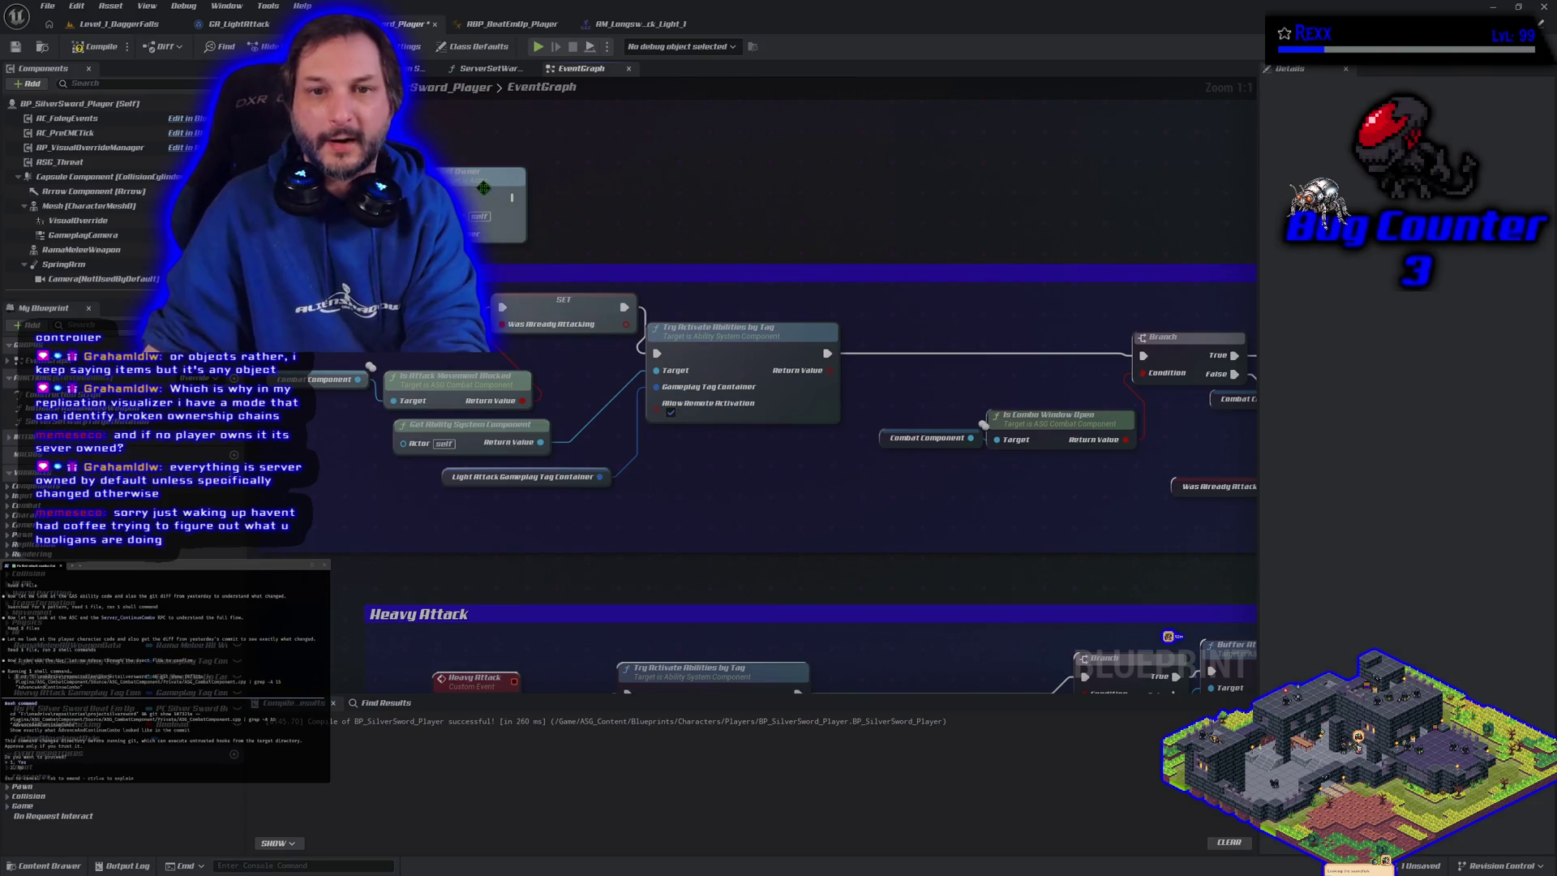
# Compile BP_SilverSword_Player and use File > Save All to save all unsaved assets
pyautogui.click(81, 48)
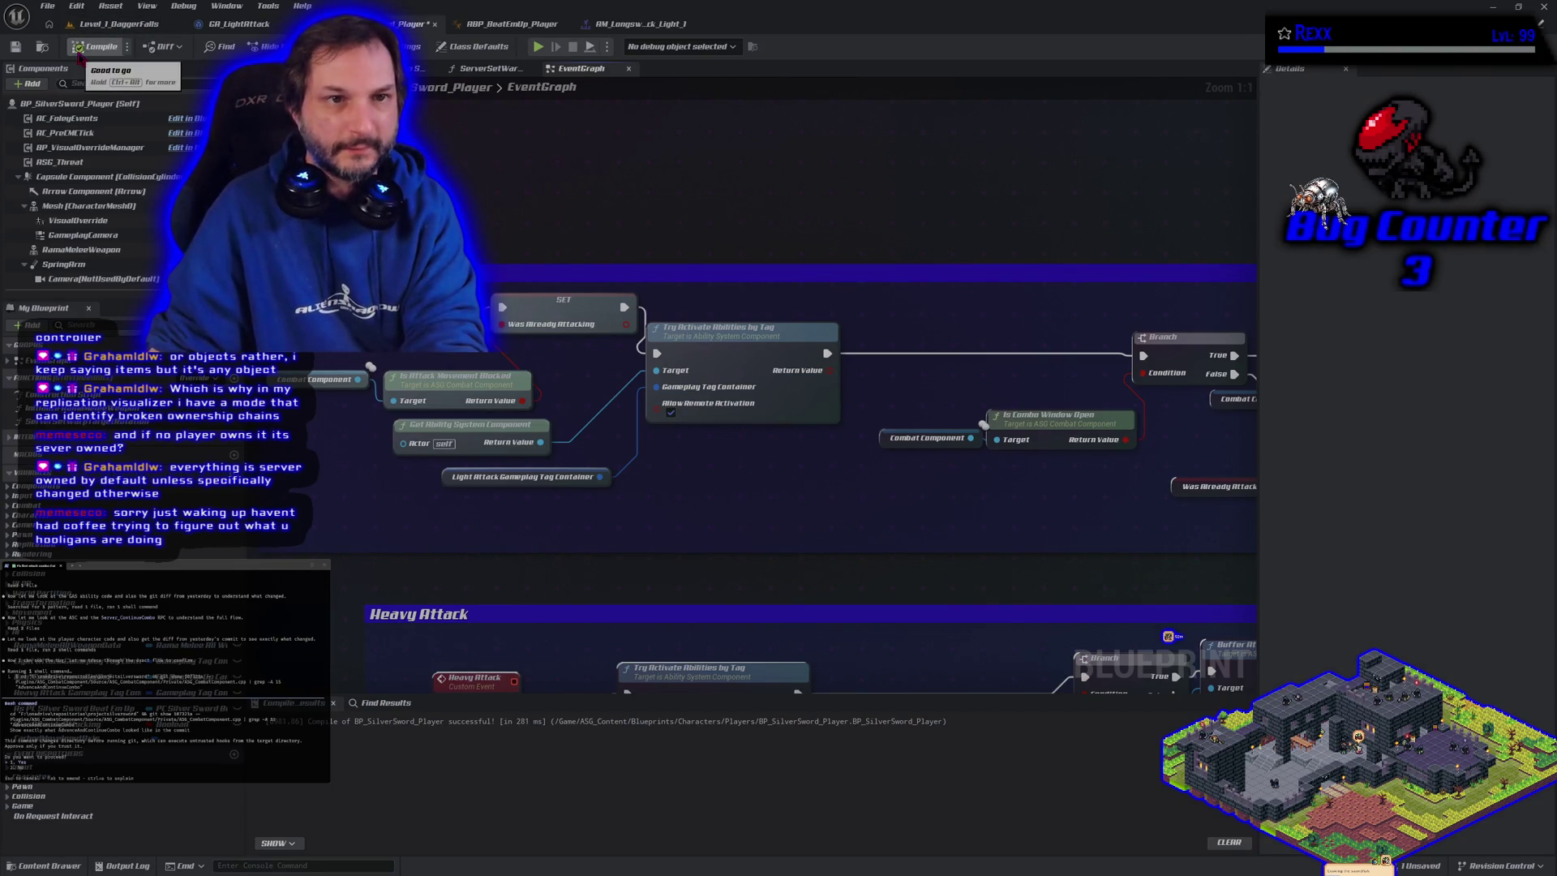
pyautogui.click(47, 6)
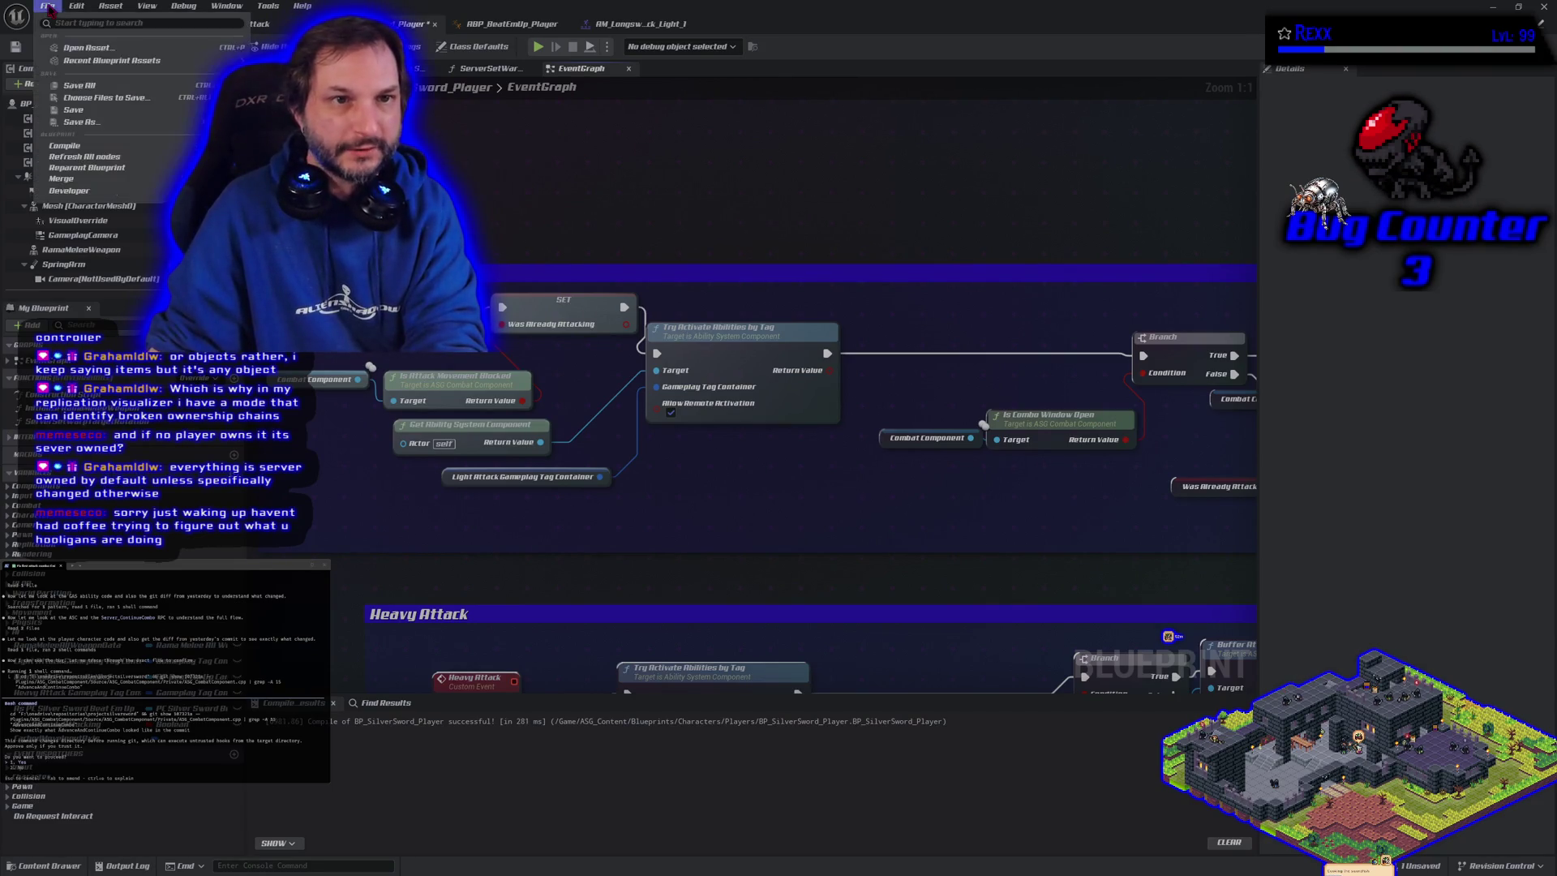
pyautogui.click(94, 91)
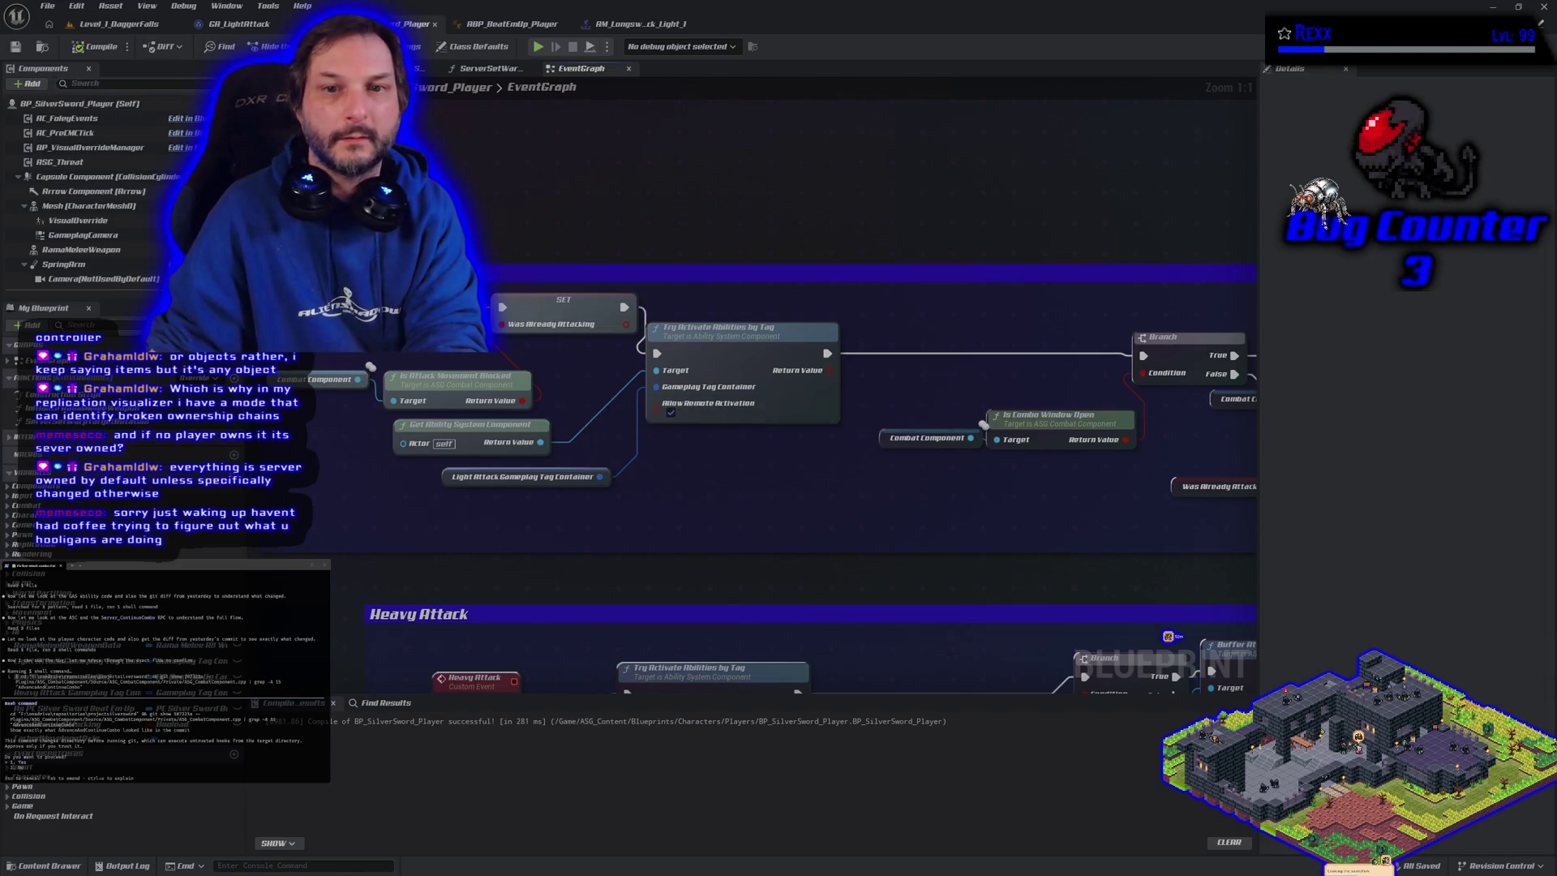